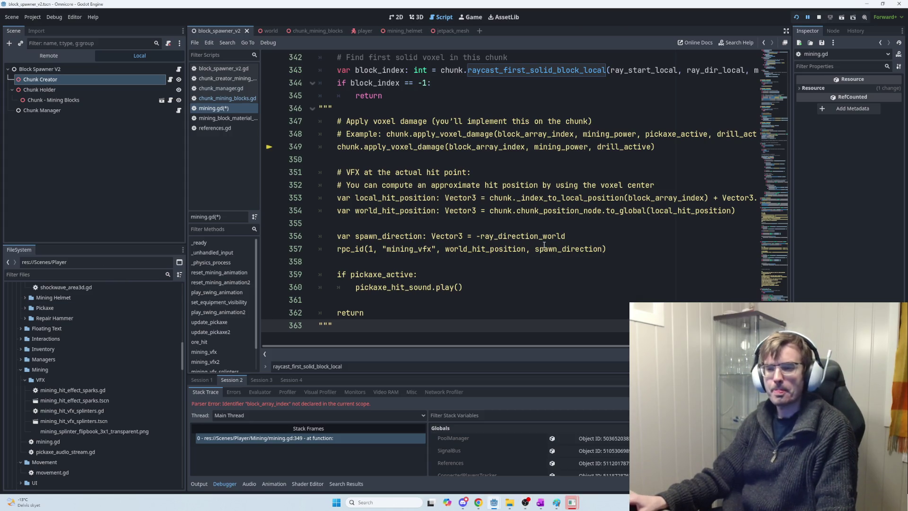
Break line 343 with a backslash so the raycast call continues on an indented line
{"action": "scroll", "coordinate": [476, 272], "scroll_direction": "up", "scroll_amount": 3}
{"action": "scroll", "coordinate": [476, 272], "scroll_direction": "up", "scroll_amount": 1}
{"action": "left_click", "coordinate": [458, 224]}
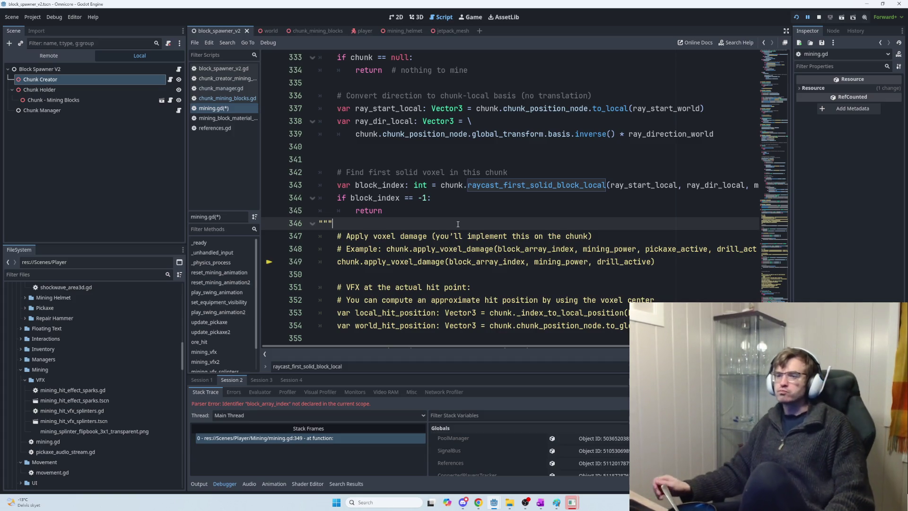
{"action": "left_click", "coordinate": [453, 187]}
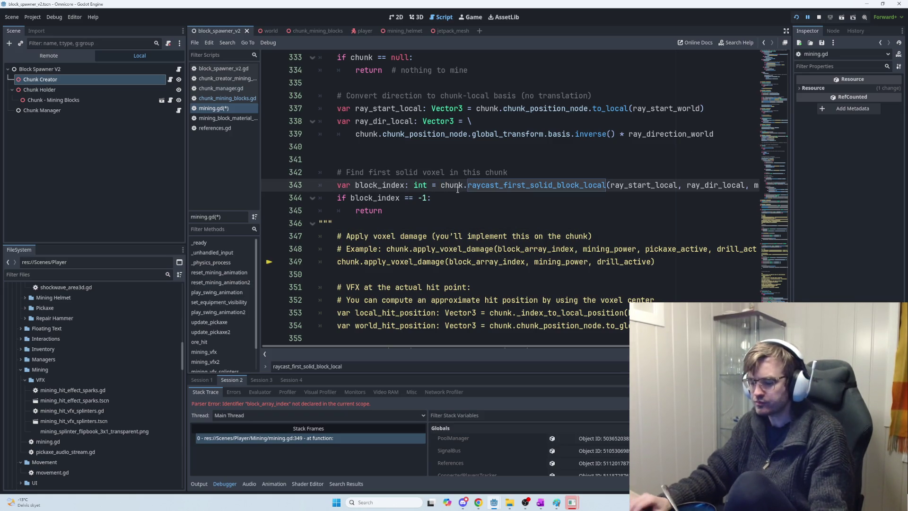
{"action": "type", "text": "\\"}
{"action": "key", "text": "Return"}
{"action": "key", "text": "Tab"}
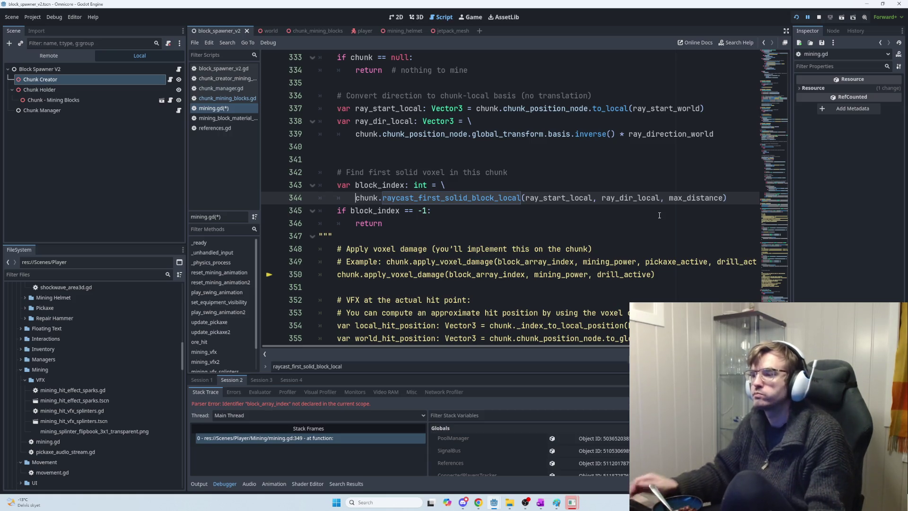
Save mining.gd and run the game to test the edit
{"action": "scroll", "coordinate": [578, 235], "scroll_direction": "down", "scroll_amount": 4}
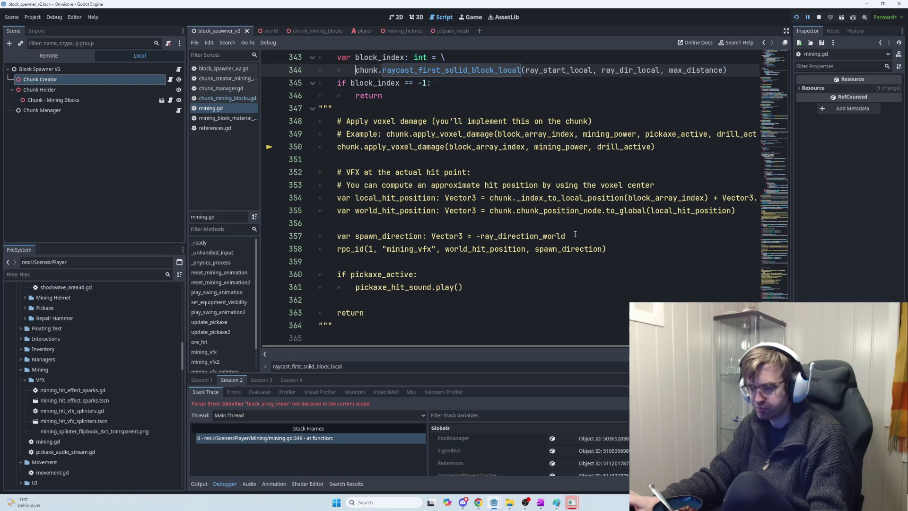
{"action": "key", "text": "ctrl+s"}
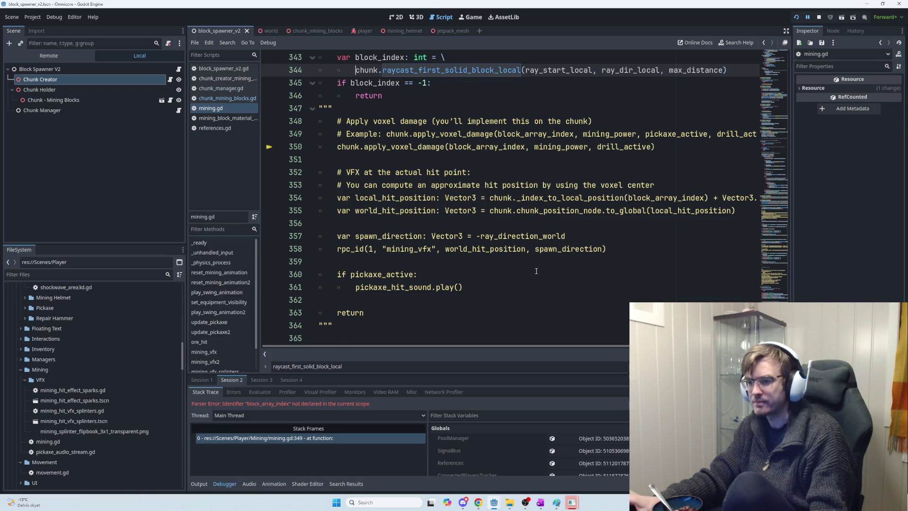
{"action": "left_click", "coordinate": [536, 271]}
{"action": "key", "text": "F5"}
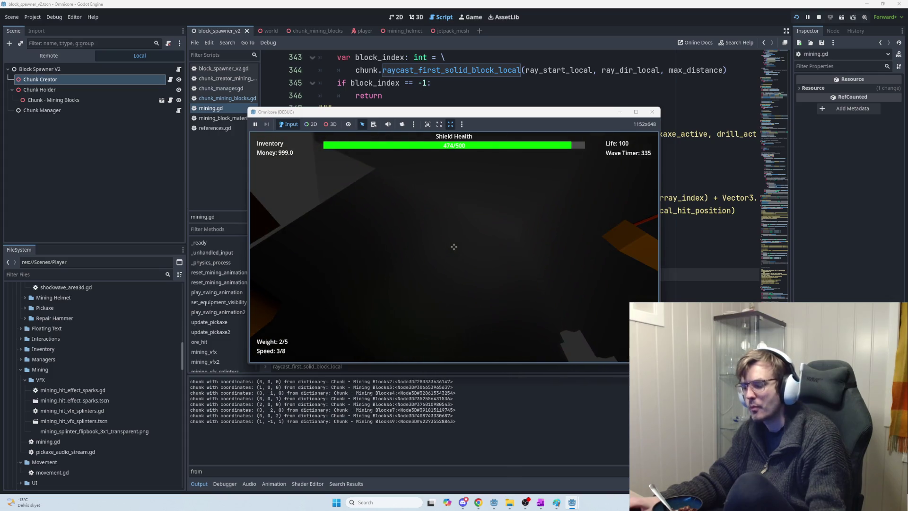
Stop the running game and bring the ChatGPT conversation in Chrome to the front
{"action": "key", "text": "F8"}
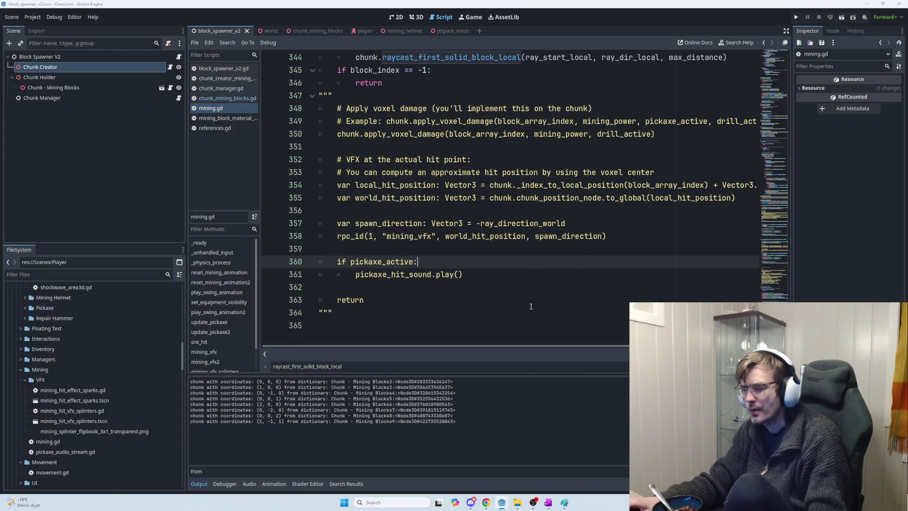
{"action": "key", "text": "alt+Tab"}
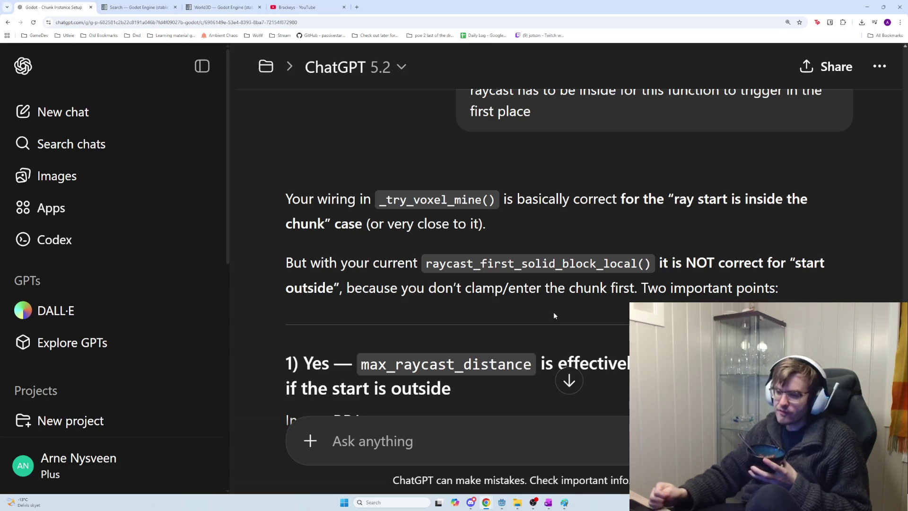
Read through ChatGPT's DDA explanation down to section 2 on the start-or-end-inside assumption
{"action": "scroll", "coordinate": [534, 299], "scroll_direction": "down", "scroll_amount": 1}
{"action": "scroll", "coordinate": [536, 301], "scroll_direction": "down", "scroll_amount": 3}
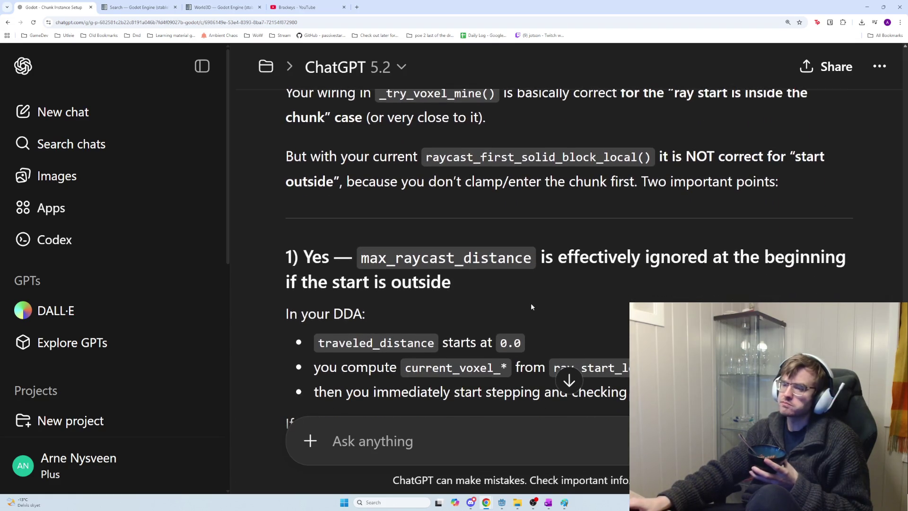
{"action": "scroll", "coordinate": [532, 307], "scroll_direction": "down", "scroll_amount": 1}
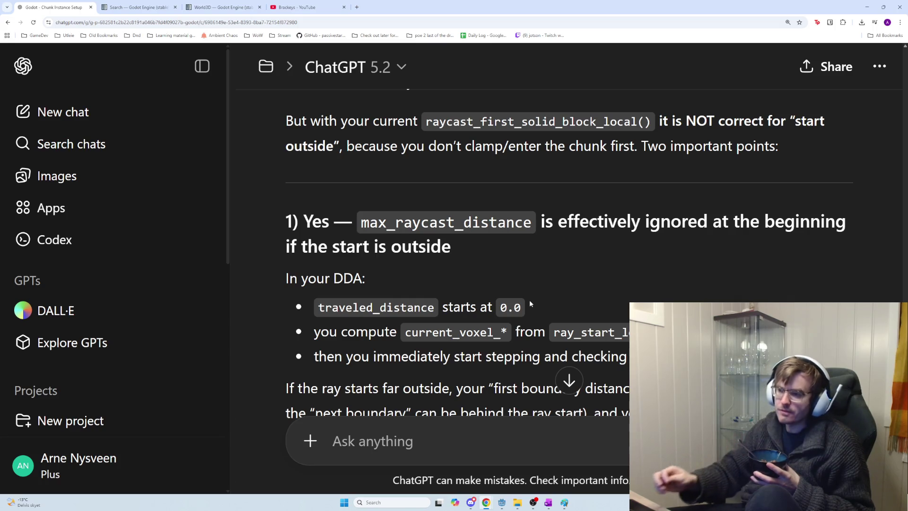
{"action": "scroll", "coordinate": [504, 329], "scroll_direction": "down", "scroll_amount": 3}
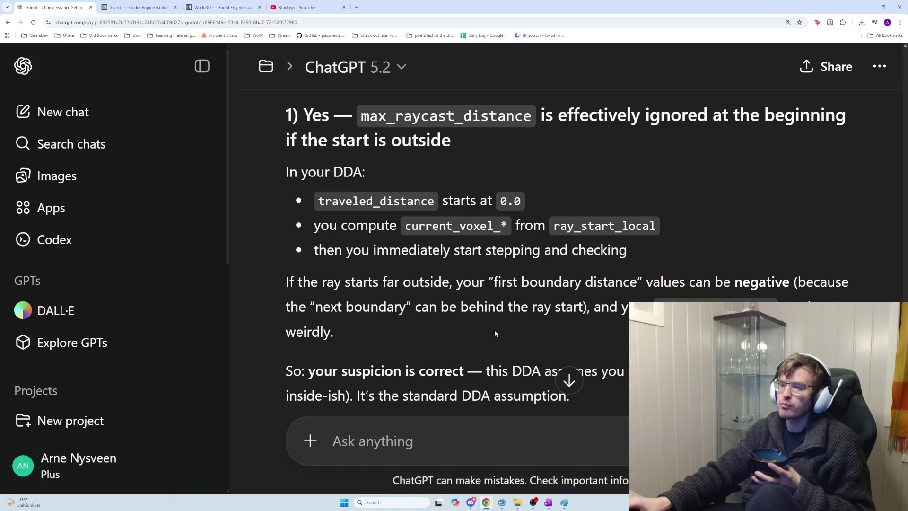
{"action": "scroll", "coordinate": [455, 297], "scroll_direction": "down", "scroll_amount": 1}
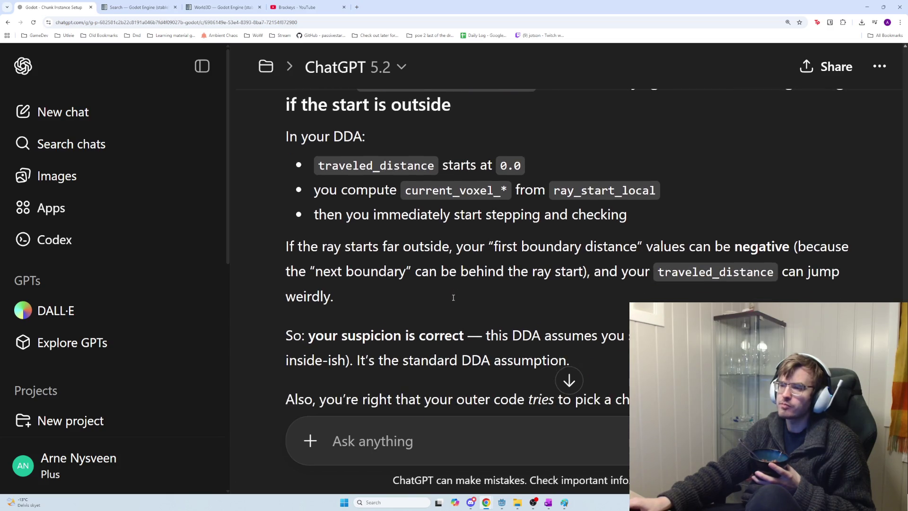
{"action": "scroll", "coordinate": [451, 311], "scroll_direction": "down", "scroll_amount": 1}
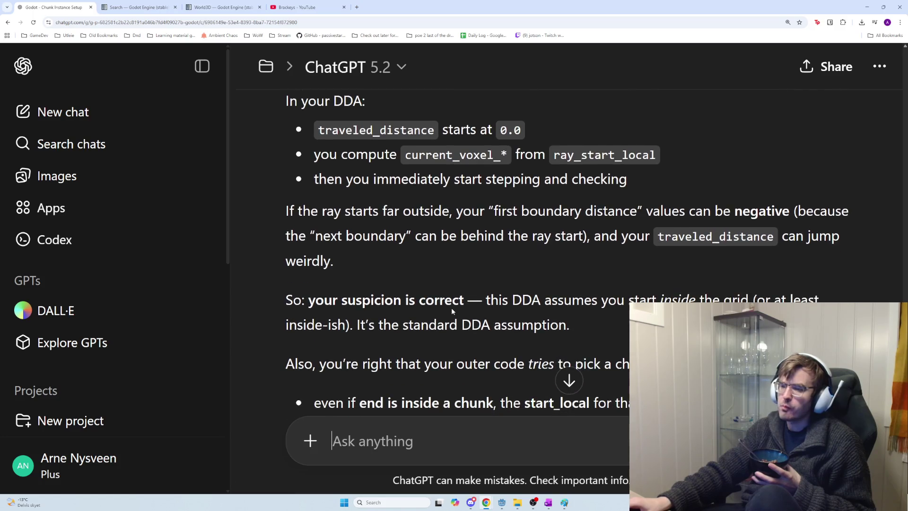
{"action": "scroll", "coordinate": [452, 307], "scroll_direction": "down", "scroll_amount": 1}
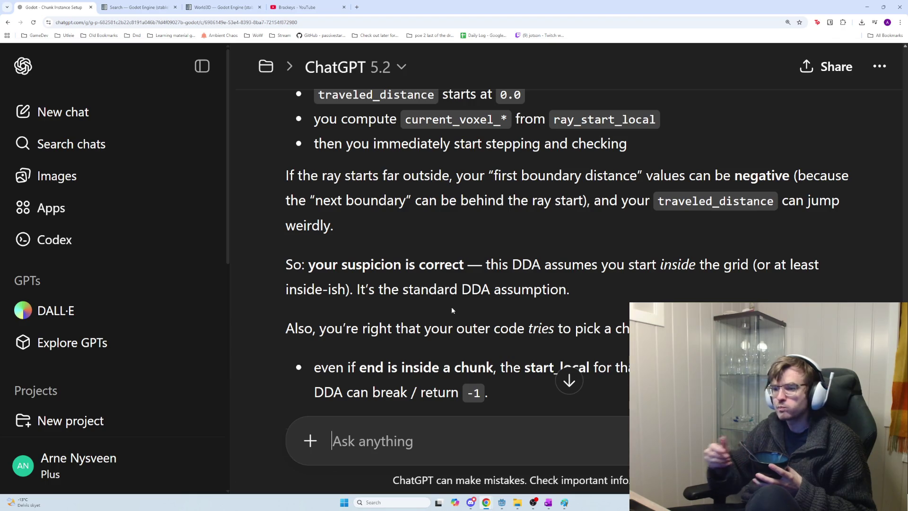
{"action": "scroll", "coordinate": [447, 312], "scroll_direction": "down", "scroll_amount": 1}
{"action": "scroll", "coordinate": [447, 312], "scroll_direction": "down", "scroll_amount": 2}
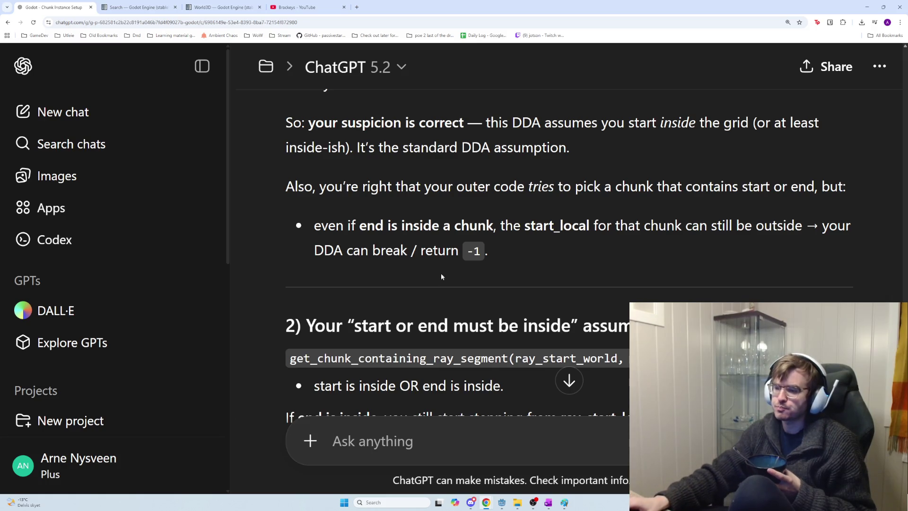
{"action": "scroll", "coordinate": [576, 263], "scroll_direction": "down", "scroll_amount": 3}
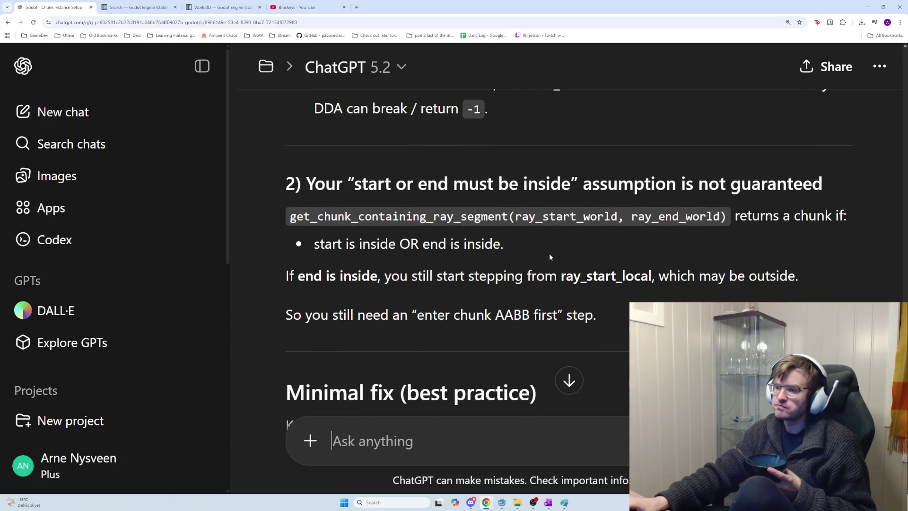
{"action": "scroll", "coordinate": [548, 255], "scroll_direction": "down", "scroll_amount": 1}
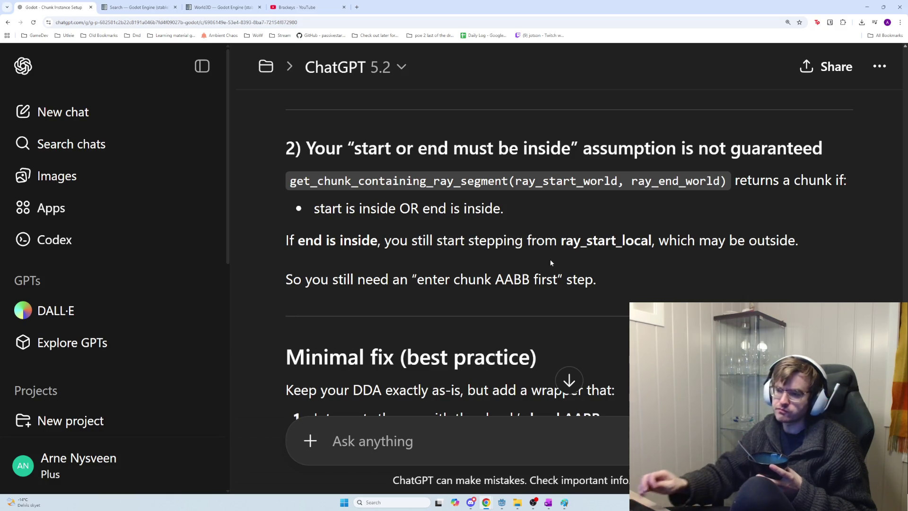
Scroll down to the 'Minimal fix (best practice)' heading and the start of its gdscript code
{"action": "scroll", "coordinate": [533, 314], "scroll_direction": "down", "scroll_amount": 2}
{"action": "scroll", "coordinate": [534, 314], "scroll_direction": "down", "scroll_amount": 3}
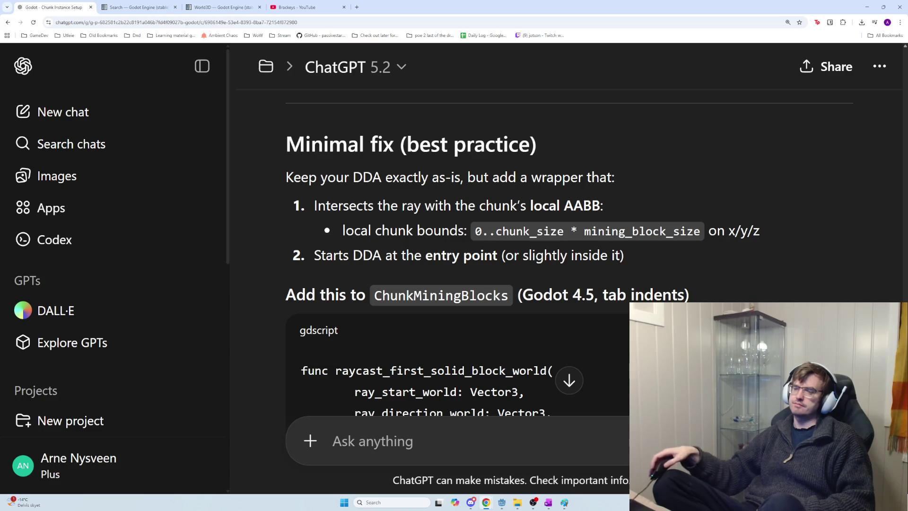
Scroll through the wrapper code to the local AABB lines and bring up the window switcher
{"action": "scroll", "coordinate": [568, 284], "scroll_direction": "down", "scroll_amount": 2}
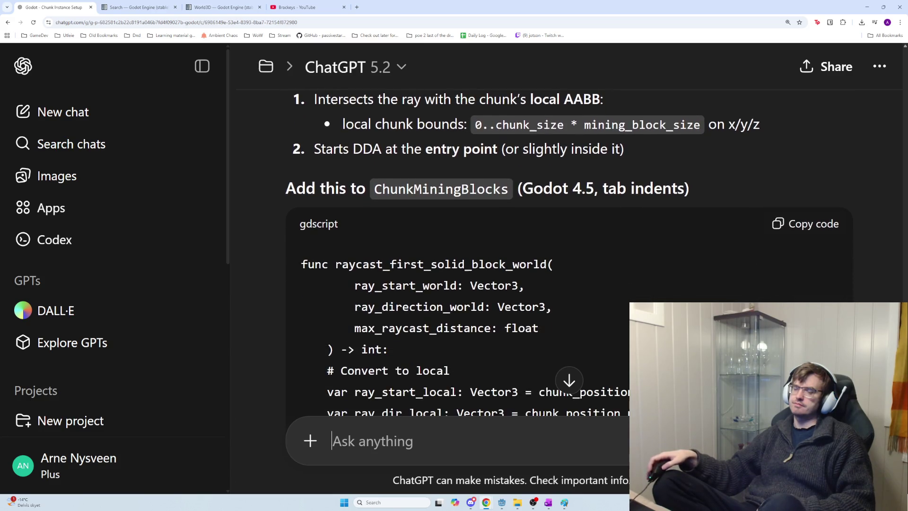
{"action": "scroll", "coordinate": [568, 270], "scroll_direction": "down", "scroll_amount": 2}
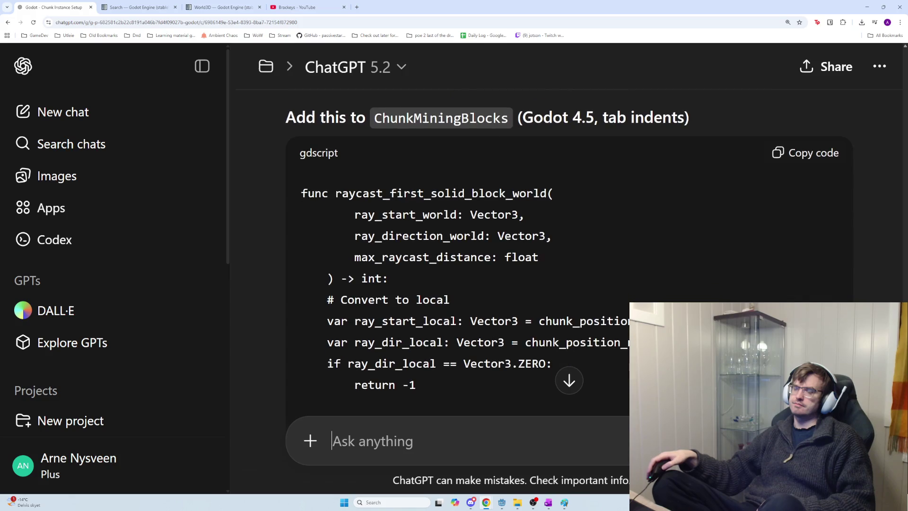
{"action": "scroll", "coordinate": [567, 264], "scroll_direction": "down", "scroll_amount": 1}
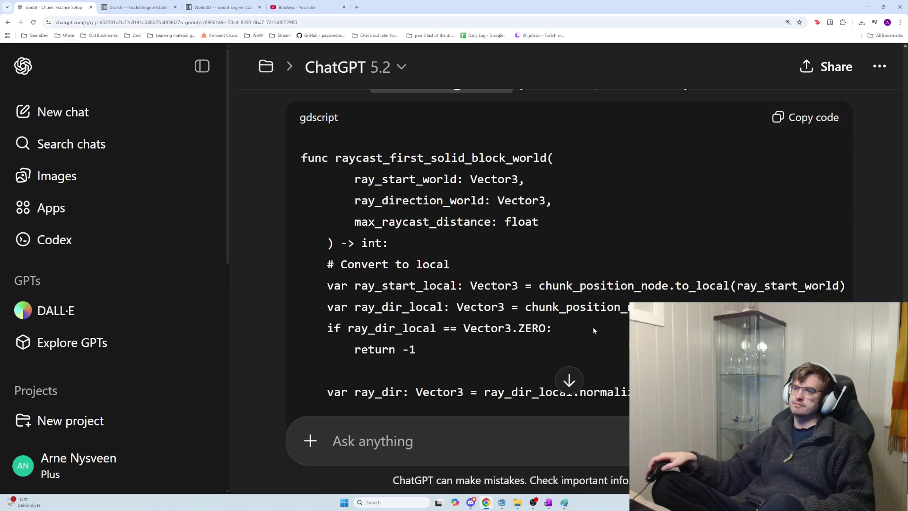
{"action": "scroll", "coordinate": [594, 327], "scroll_direction": "down", "scroll_amount": 1}
{"action": "scroll", "coordinate": [594, 327], "scroll_direction": "down", "scroll_amount": 1}
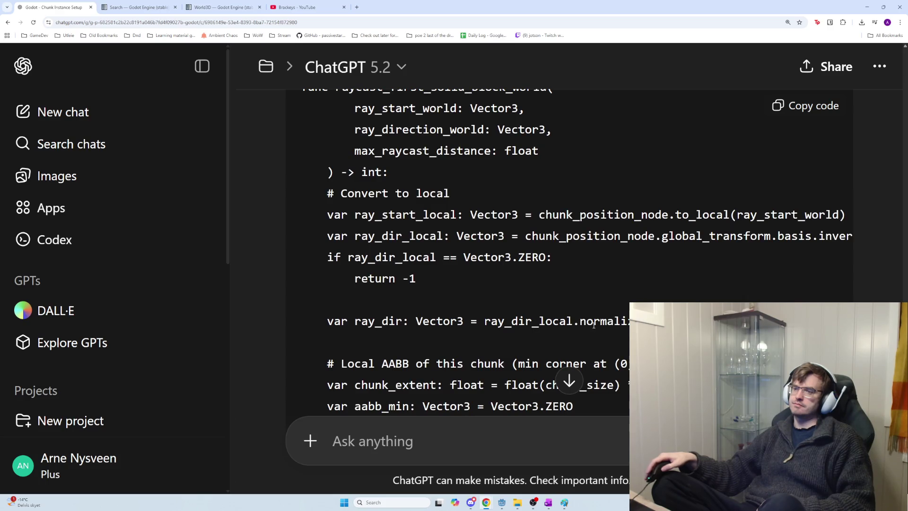
{"action": "scroll", "coordinate": [582, 312], "scroll_direction": "down", "scroll_amount": 1}
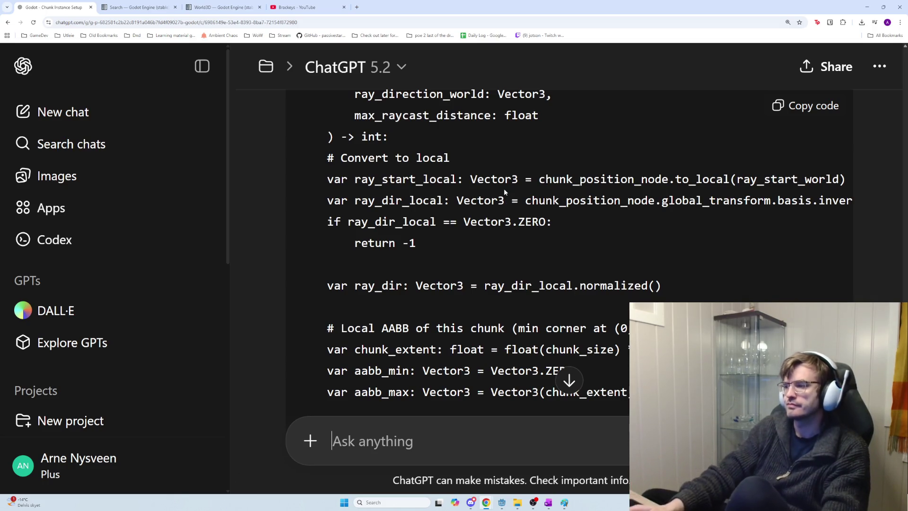
{"action": "key", "text": "alt+Tab"}
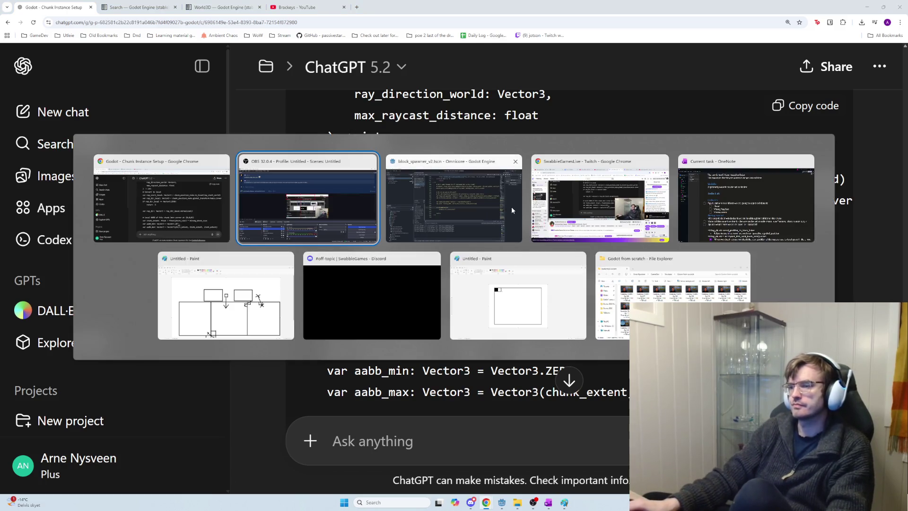
{"action": "left_click", "coordinate": [502, 202]}
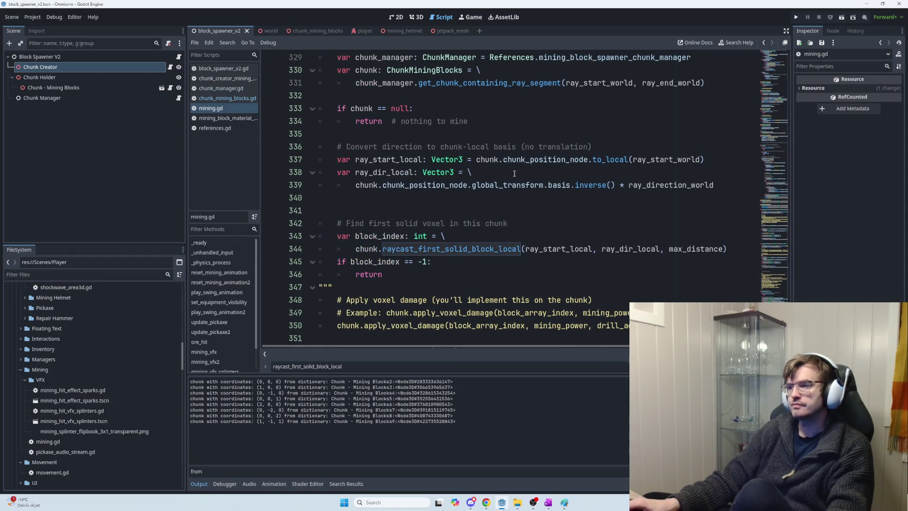
{"action": "mouse_move", "coordinate": [478, 159]}
{"action": "left_mouse_down"}
{"action": "mouse_move", "coordinate": [434, 173]}
{"action": "mouse_move", "coordinate": [730, 164]}
{"action": "mouse_move", "coordinate": [714, 185]}
{"action": "mouse_move", "coordinate": [422, 184]}
{"action": "mouse_move", "coordinate": [332, 157]}
{"action": "left_mouse_up"}
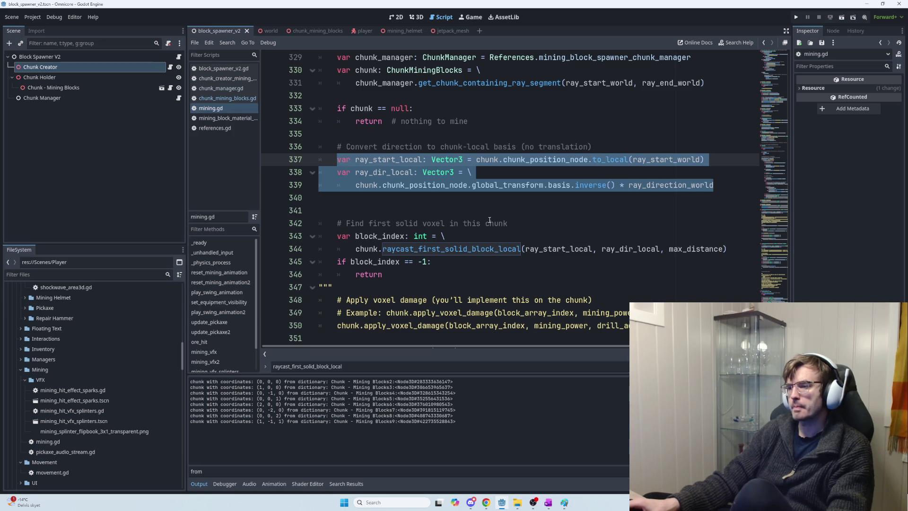
{"action": "scroll", "coordinate": [489, 220], "scroll_direction": "up", "scroll_amount": 2}
{"action": "key", "text": "alt+Tab"}
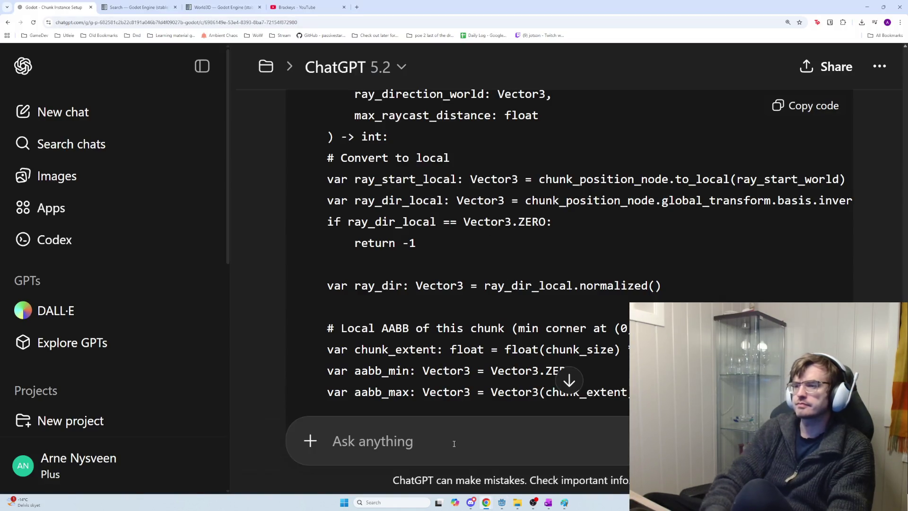
Begin the follow-up: since ray_start_local and ray_dir_local moved inside, should I remove it from the…
{"action": "type", "text": "Since you moved "}
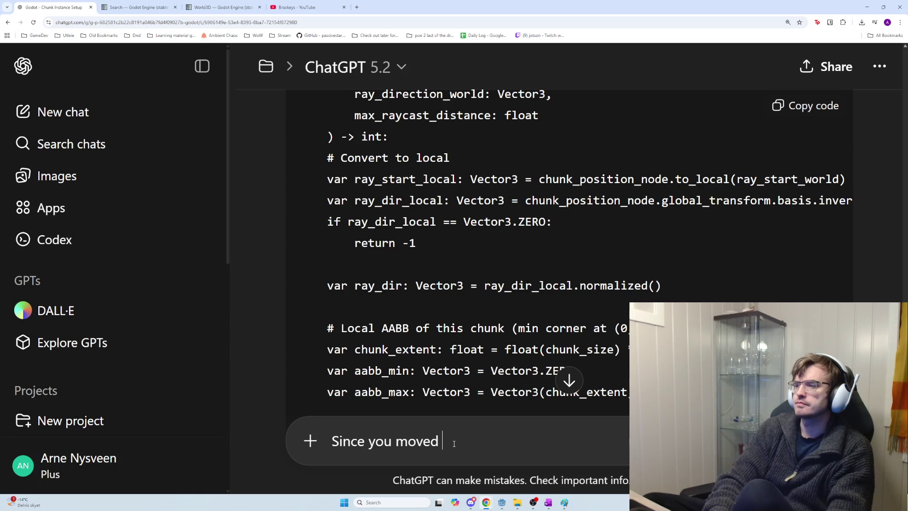
{"action": "type", "text": "ray_start_"}
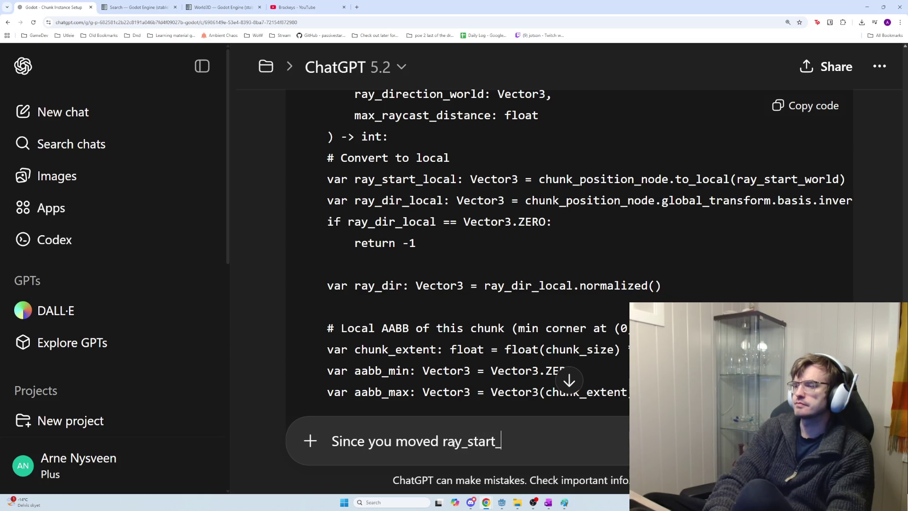
{"action": "type", "text": "locl and"}
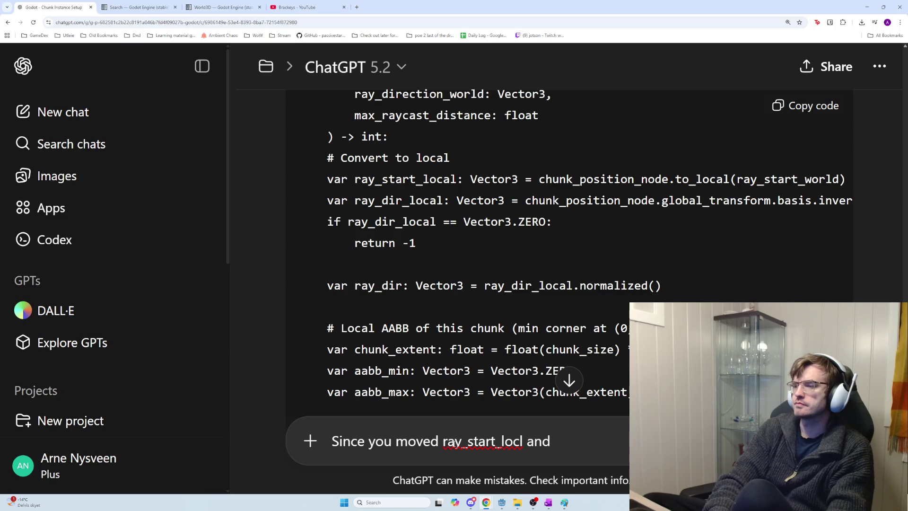
{"action": "type", "text": " day_f"}
{"action": "key", "text": "BackSpace"}
{"action": "key", "text": "BackSpace"}
{"action": "key", "text": "BackSpace"}
{"action": "type", "text": "r"}
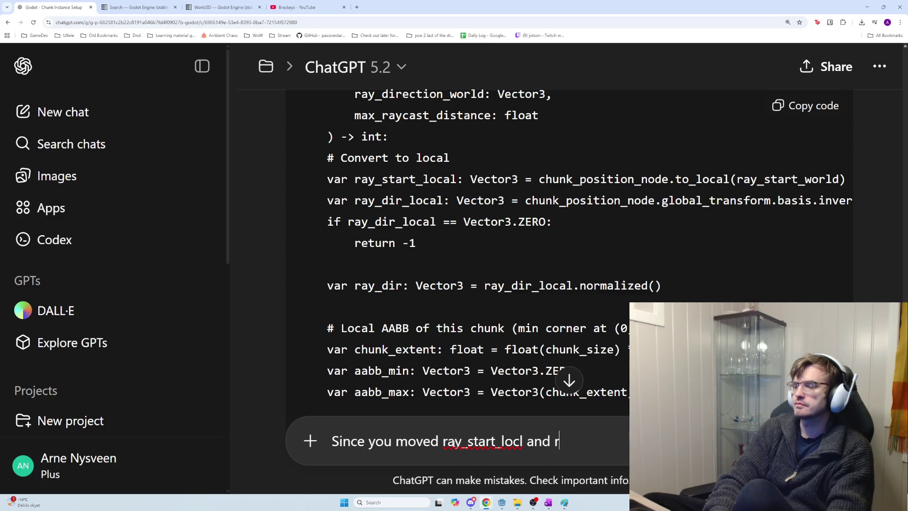
{"action": "type", "text": "ay_dir_local"}
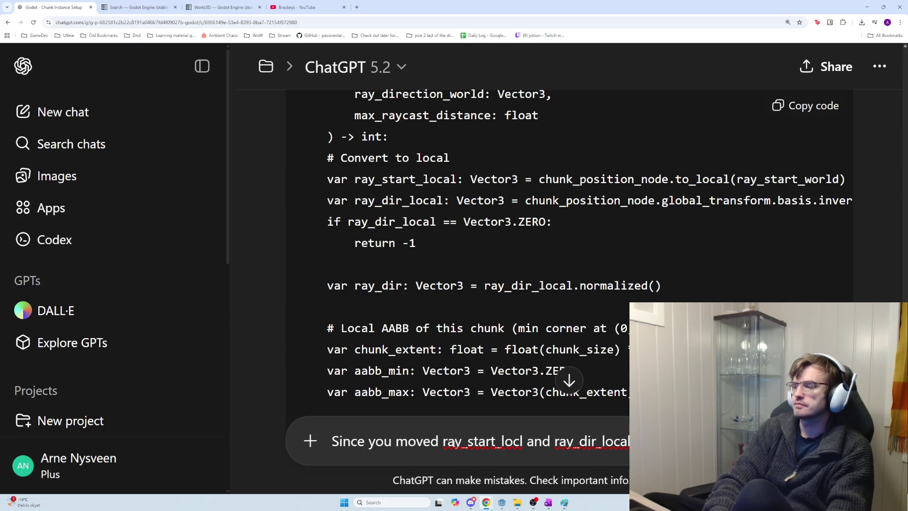
{"action": "key", "text": "alt+Tab"}
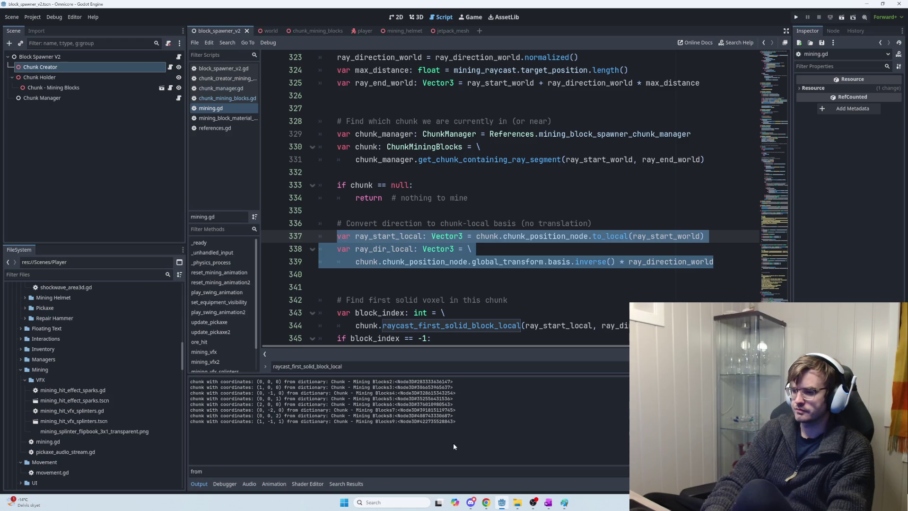
{"action": "key", "text": "alt+Tab"}
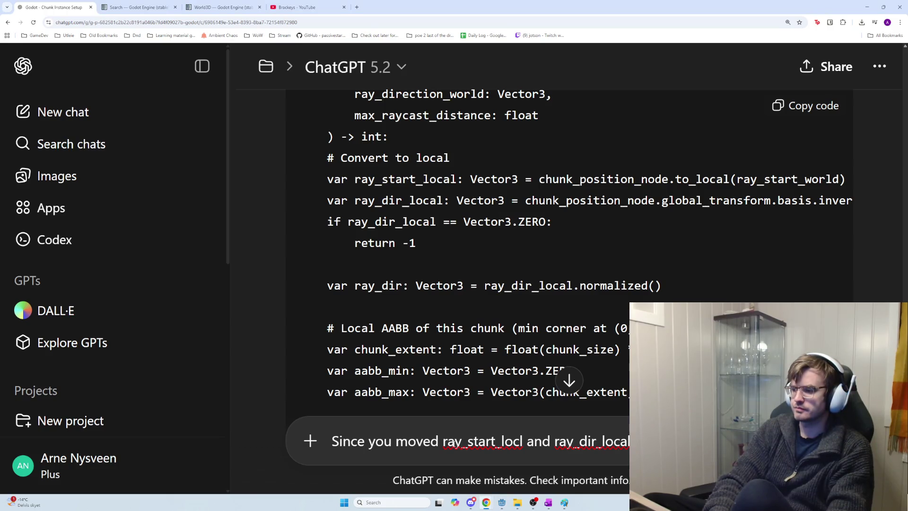
{"action": "type", "text": " insi"}
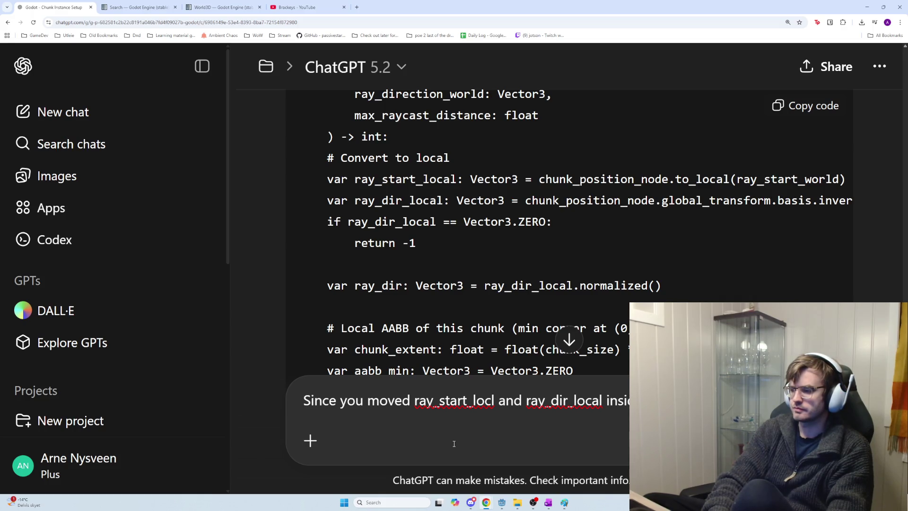
{"action": "type", "text": "deshould I remove it from the"}
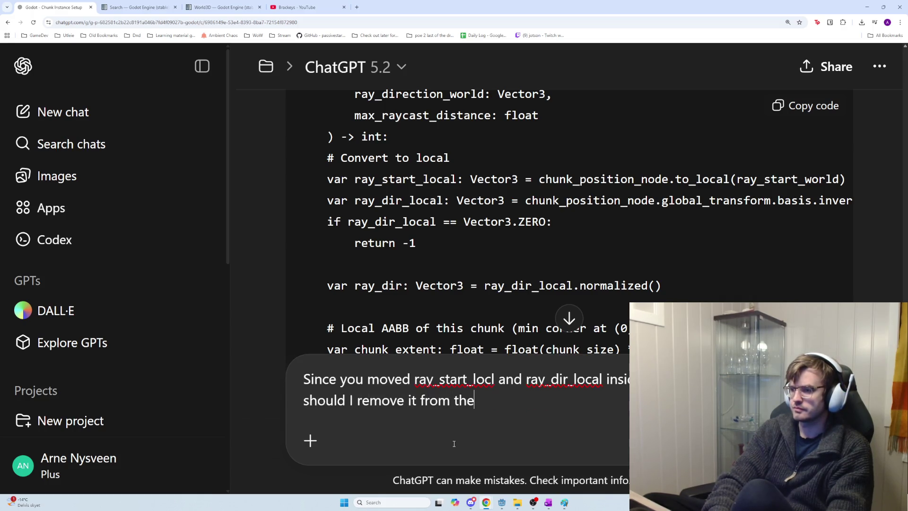
{"action": "scroll", "coordinate": [521, 312], "scroll_direction": "up", "scroll_amount": 3}
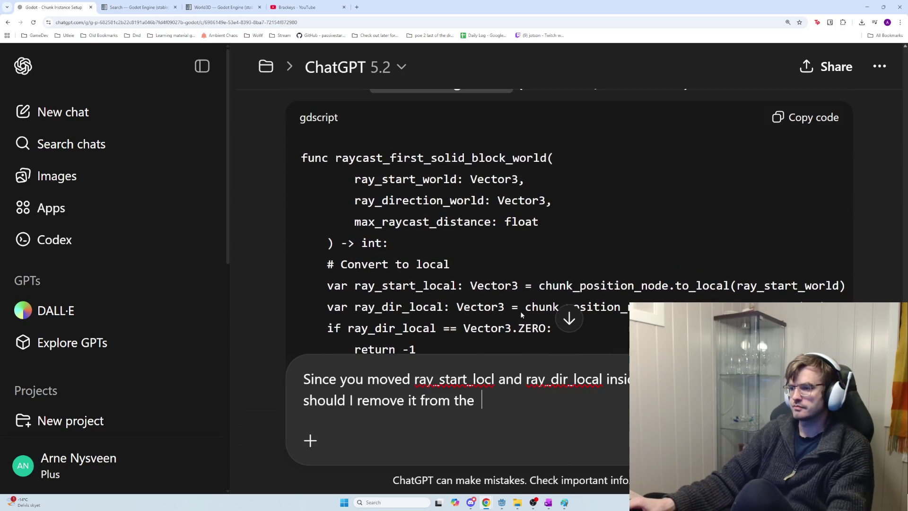
{"action": "key", "text": "alt+Tab"}
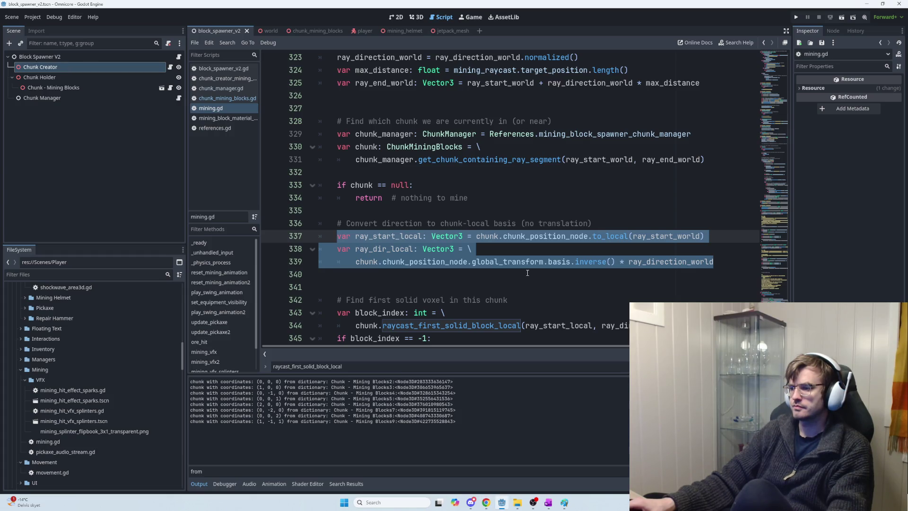
{"action": "key", "text": "alt+Tab"}
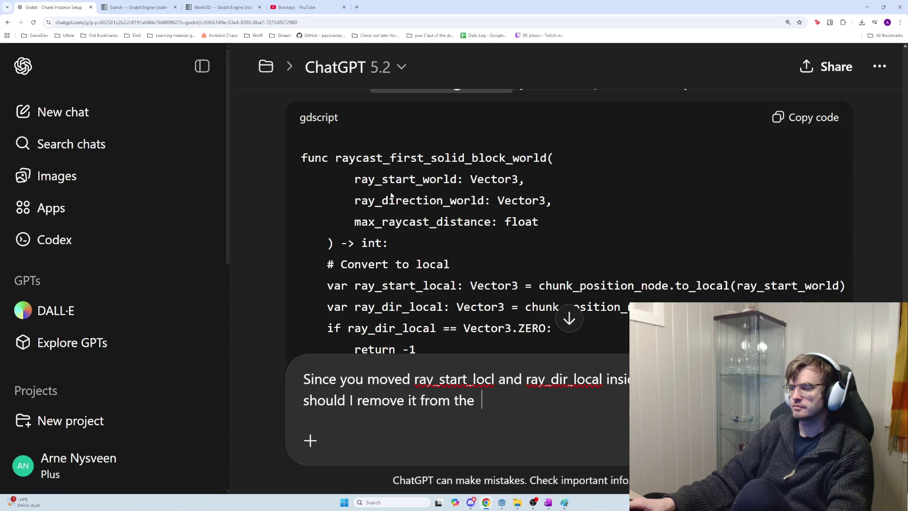
{"action": "key", "text": "alt+Tab"}
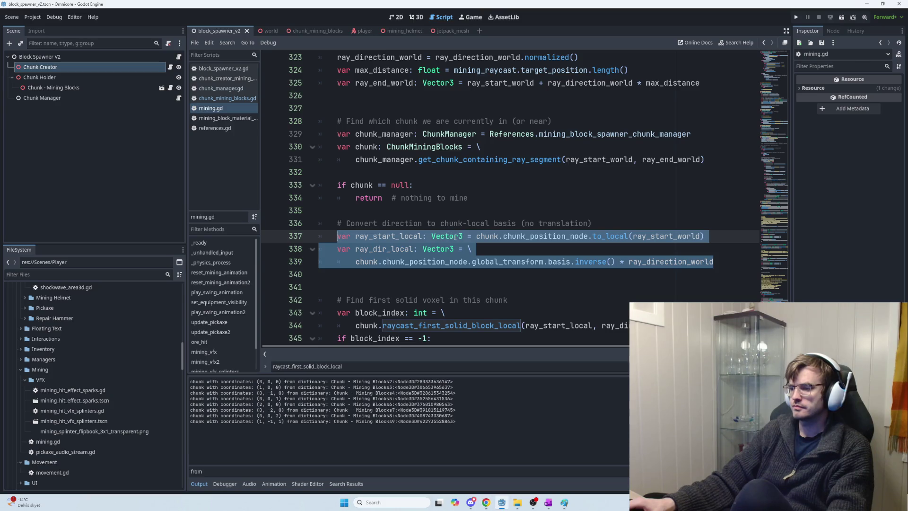
{"action": "scroll", "coordinate": [455, 236], "scroll_direction": "up", "scroll_amount": 3}
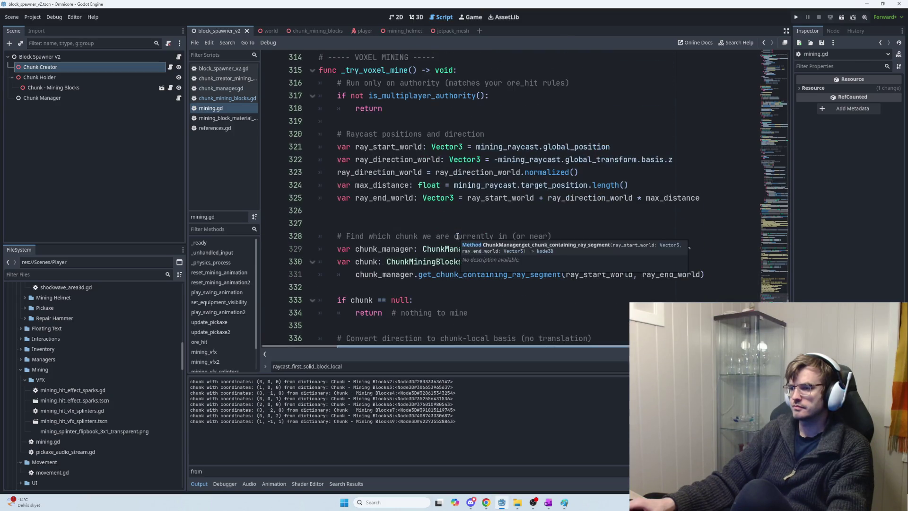
{"action": "scroll", "coordinate": [457, 237], "scroll_direction": "down", "scroll_amount": 2}
{"action": "key", "text": "alt+Tab"}
Continue the draft about the preparation _try_voxel_mine used to do before calling the raycast
{"action": "type", "text": "prepa"}
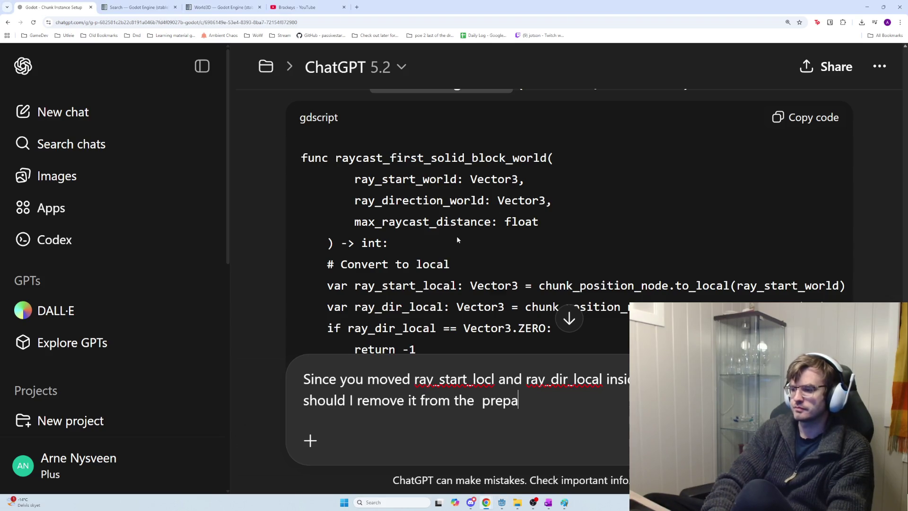
{"action": "type", "text": "ration in"}
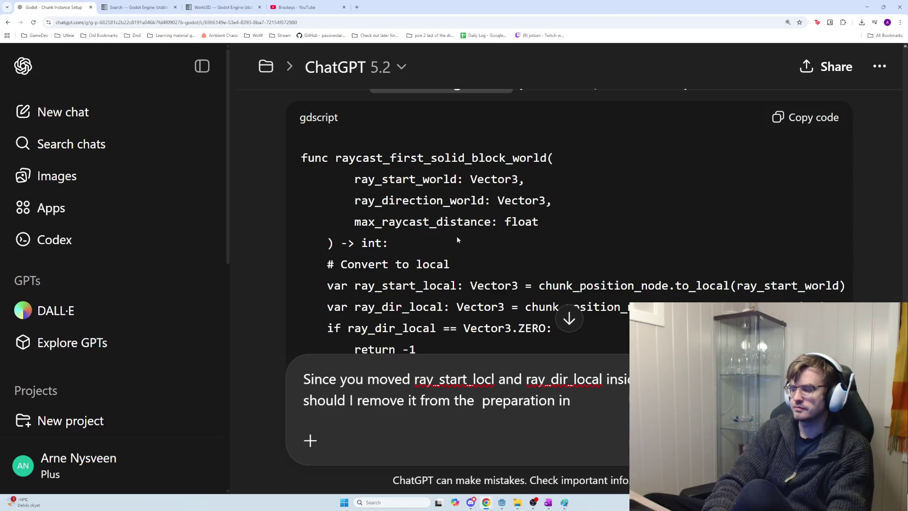
{"action": "key", "text": "alt+Tab"}
{"action": "key", "text": "alt+Tab"}
{"action": "type", "text": "try_voxel"}
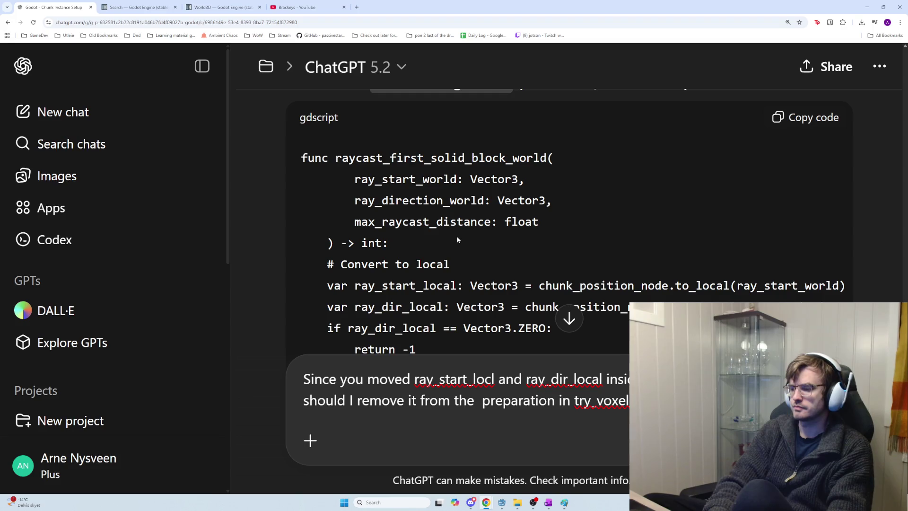
{"action": "key", "text": "shift+Return"}
{"action": "key", "text": "shift+Return"}
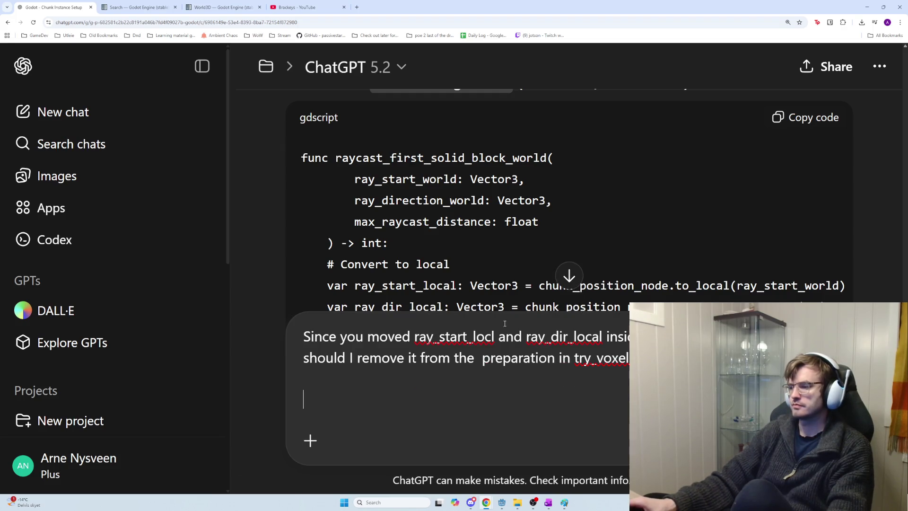
{"action": "scroll", "coordinate": [562, 384], "scroll_direction": "up", "scroll_amount": 2}
{"action": "scroll", "coordinate": [562, 384], "scroll_direction": "up", "scroll_amount": 1}
{"action": "scroll", "coordinate": [511, 371], "scroll_direction": "down", "scroll_amount": 2}
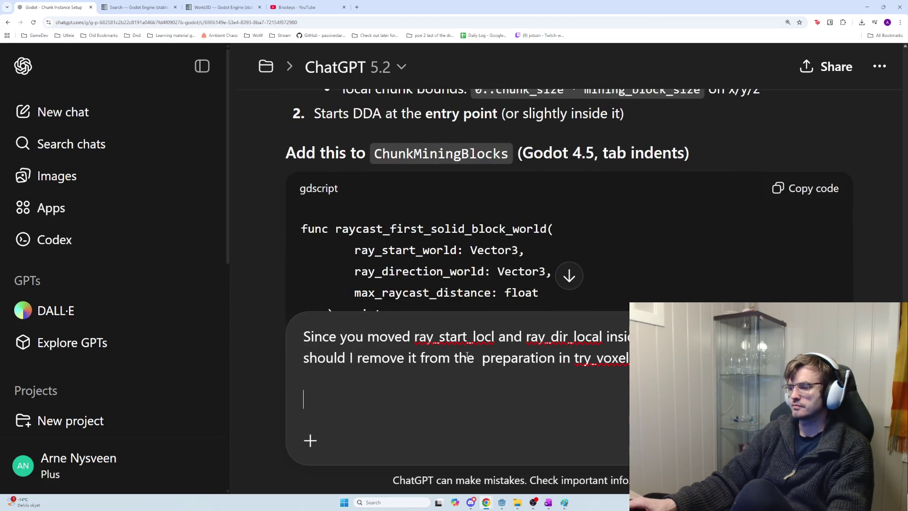
{"action": "type", "text": "try_voxel"}
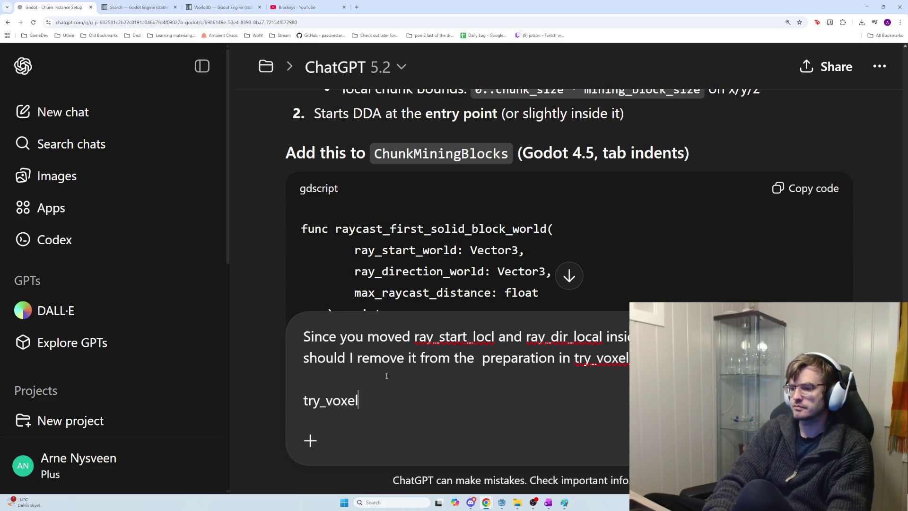
{"action": "type", "text": "_mine "}
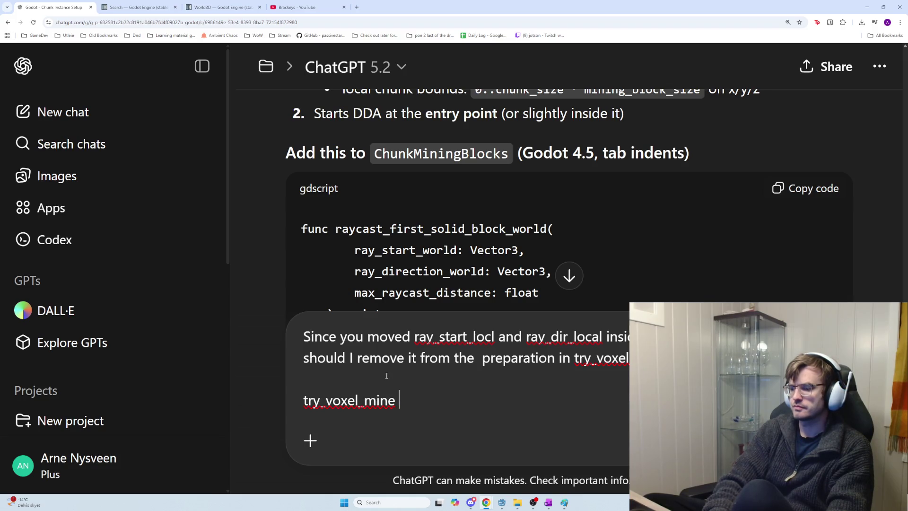
{"action": "type", "text": "used to thi"}
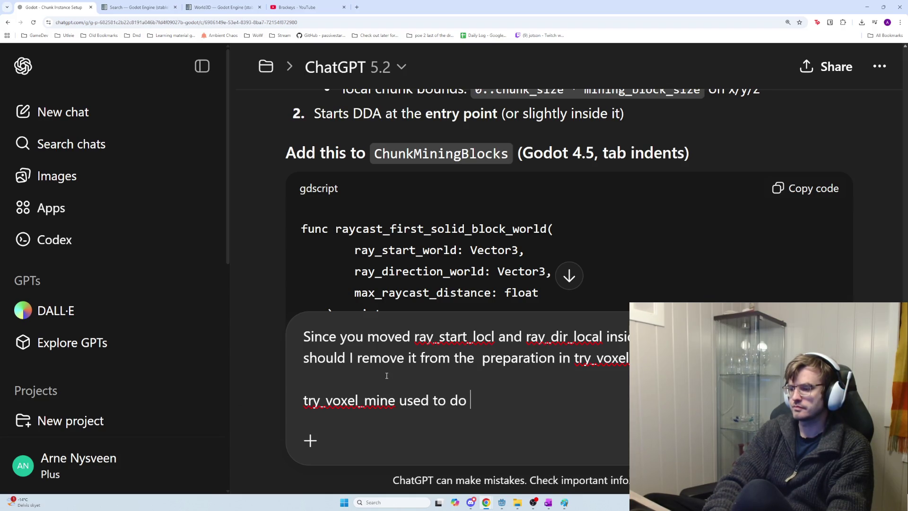
{"action": "type", "text": "before calling raycast"}
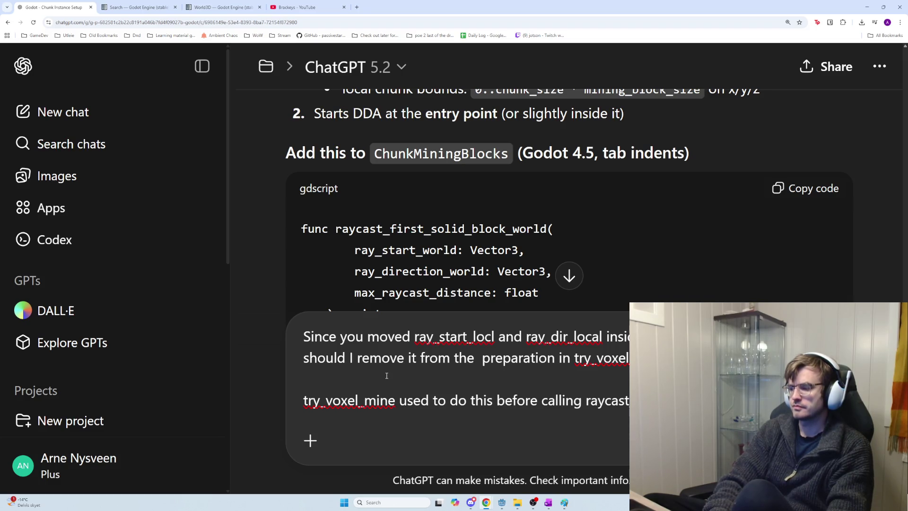
Paste the copied ray_start_local/ray_dir_local lines onto a new line of the draft
{"action": "key", "text": "shift+Return"}
{"action": "key", "text": "ctrl+v"}
{"action": "scroll", "coordinate": [503, 210], "scroll_direction": "down", "scroll_amount": 5}
{"action": "scroll", "coordinate": [503, 210], "scroll_direction": "down", "scroll_amount": 1}
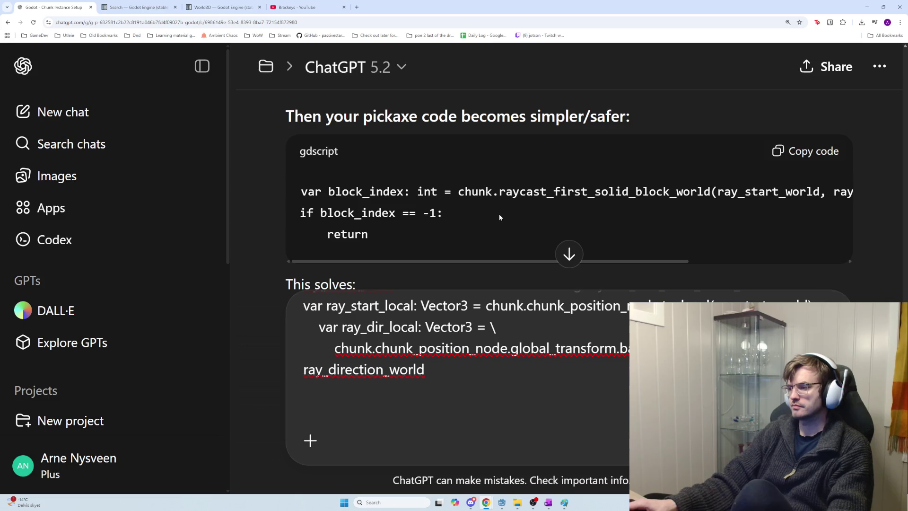
{"action": "mouse_move", "coordinate": [438, 259]}
{"action": "left_mouse_down"}
{"action": "mouse_move", "coordinate": [600, 264]}
{"action": "mouse_move", "coordinate": [397, 263]}
{"action": "mouse_move", "coordinate": [616, 265]}
{"action": "mouse_move", "coordinate": [413, 245]}
{"action": "left_mouse_up"}
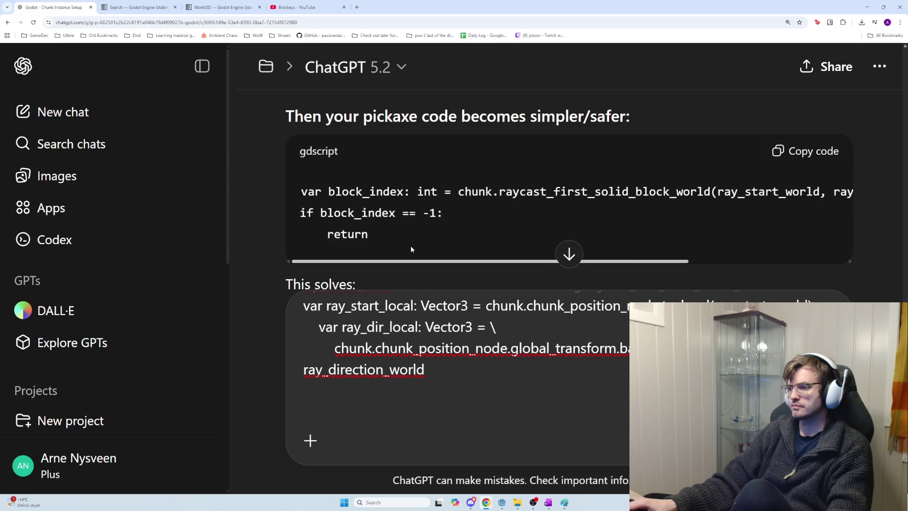
{"action": "scroll", "coordinate": [393, 241], "scroll_direction": "down", "scroll_amount": 2}
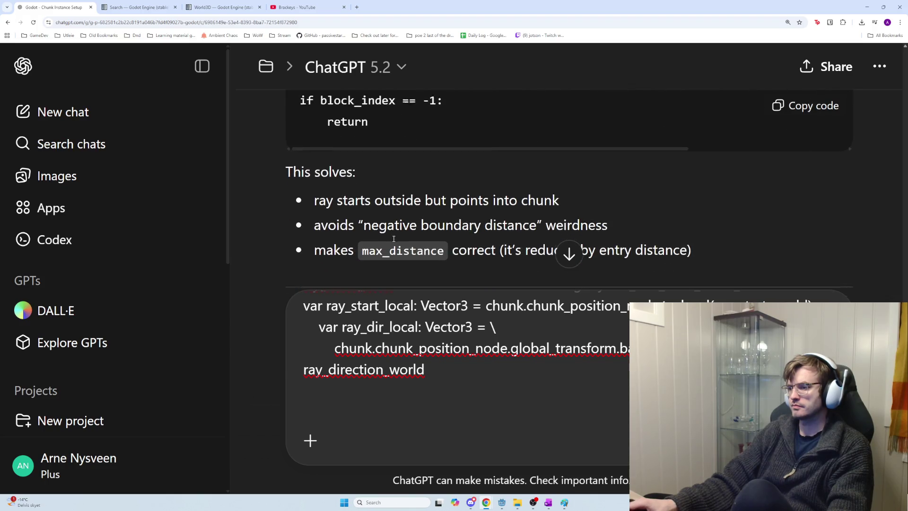
{"action": "scroll", "coordinate": [393, 238], "scroll_direction": "down", "scroll_amount": 1}
{"action": "scroll", "coordinate": [393, 241], "scroll_direction": "down", "scroll_amount": 2}
{"action": "scroll", "coordinate": [393, 239], "scroll_direction": "up", "scroll_amount": 1}
{"action": "scroll", "coordinate": [393, 239], "scroll_direction": "up", "scroll_amount": 1}
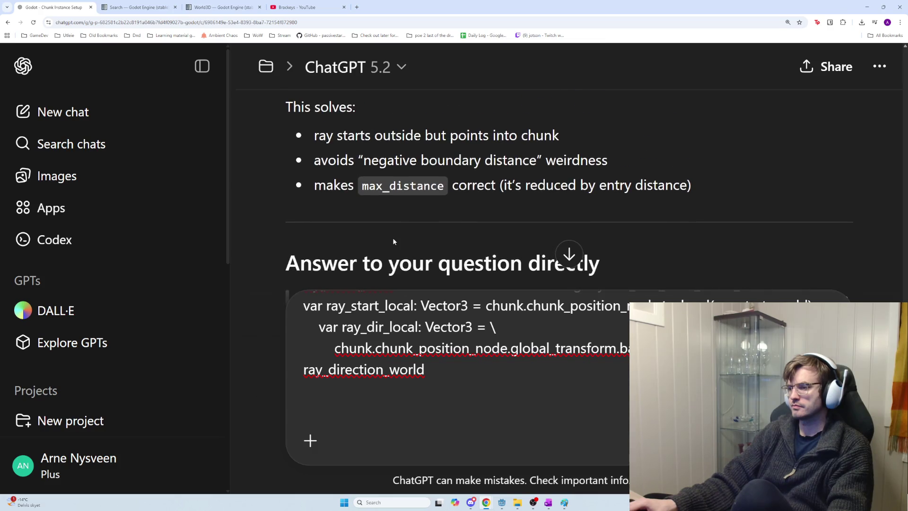
{"action": "scroll", "coordinate": [393, 241], "scroll_direction": "down", "scroll_amount": 3}
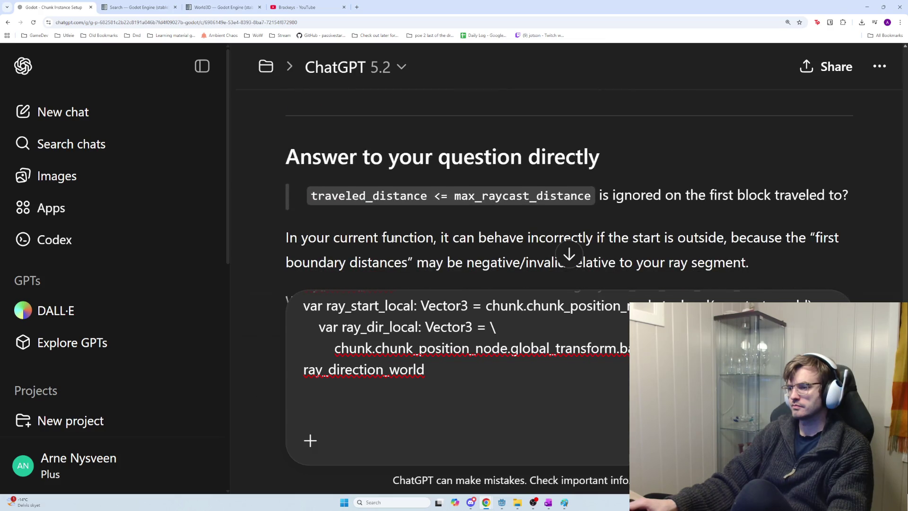
{"action": "scroll", "coordinate": [393, 239], "scroll_direction": "down", "scroll_amount": 2}
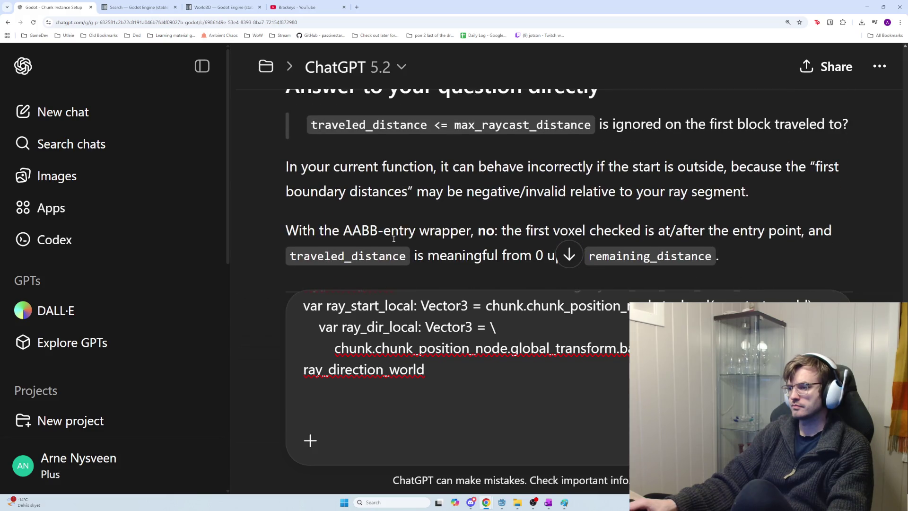
{"action": "scroll", "coordinate": [393, 239], "scroll_direction": "down", "scroll_amount": 1}
{"action": "scroll", "coordinate": [393, 237], "scroll_direction": "up", "scroll_amount": 1}
{"action": "scroll", "coordinate": [501, 203], "scroll_direction": "down", "scroll_amount": 3}
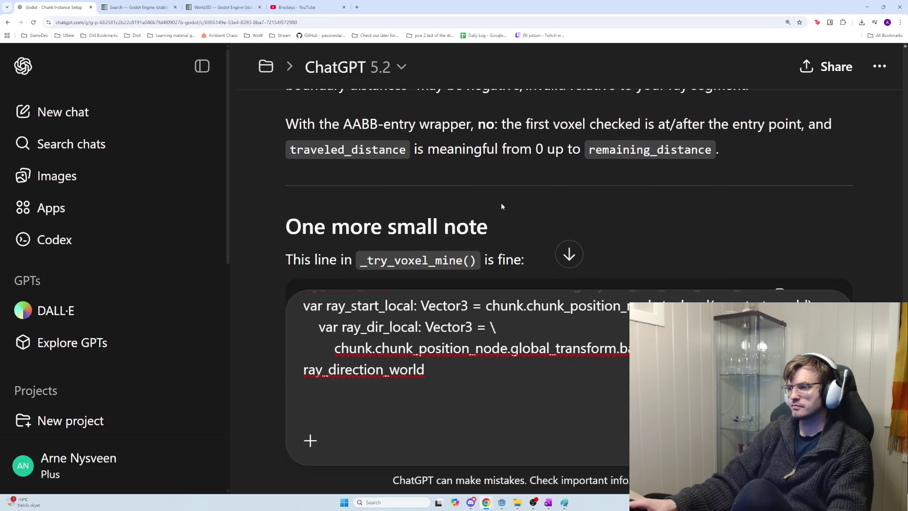
{"action": "scroll", "coordinate": [501, 205], "scroll_direction": "down", "scroll_amount": 3}
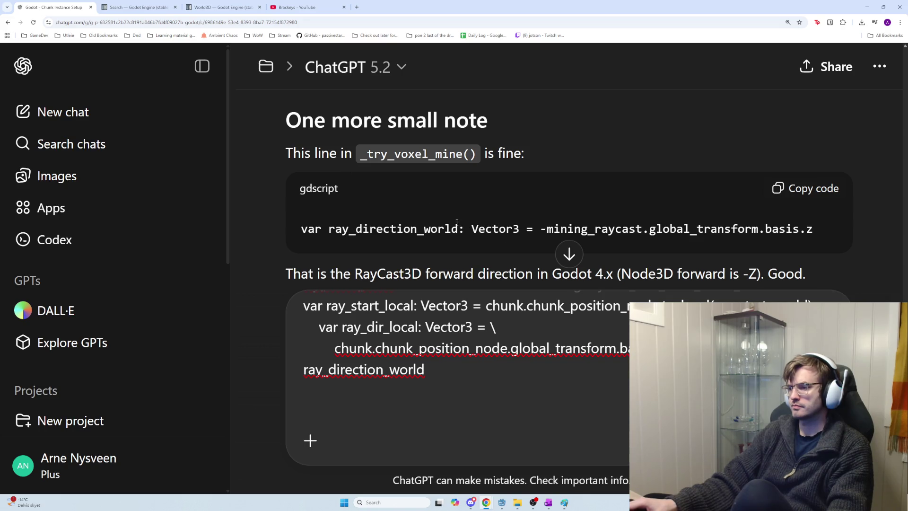
{"action": "scroll", "coordinate": [419, 209], "scroll_direction": "down", "scroll_amount": 1}
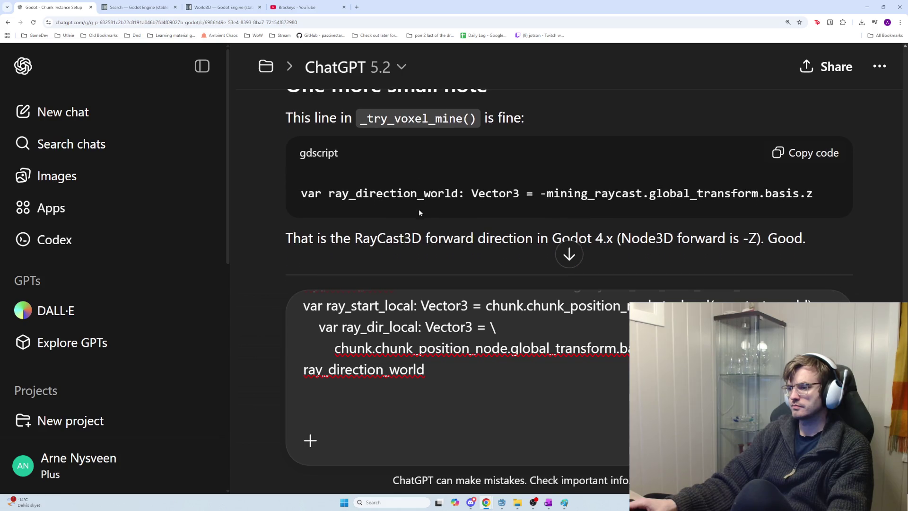
{"action": "scroll", "coordinate": [419, 208], "scroll_direction": "down", "scroll_amount": 1}
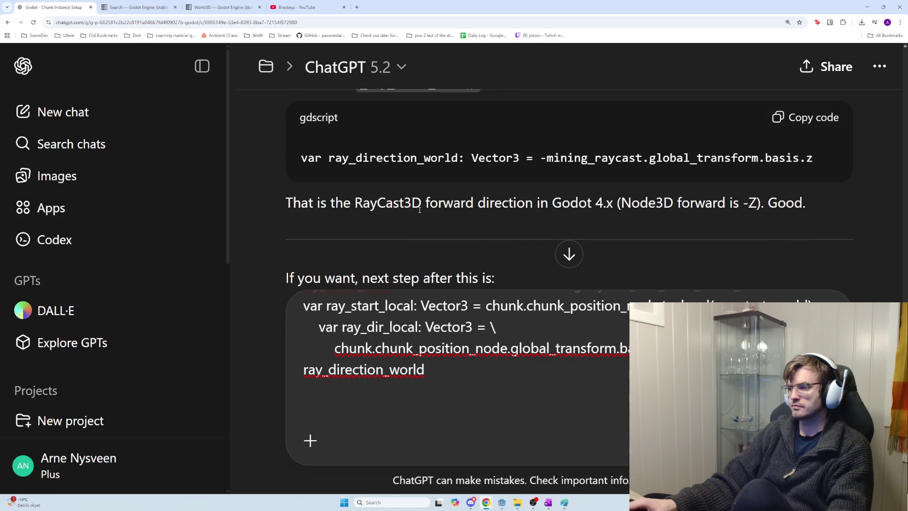
{"action": "scroll", "coordinate": [419, 210], "scroll_direction": "down", "scroll_amount": 1}
{"action": "scroll", "coordinate": [419, 209], "scroll_direction": "down", "scroll_amount": 1}
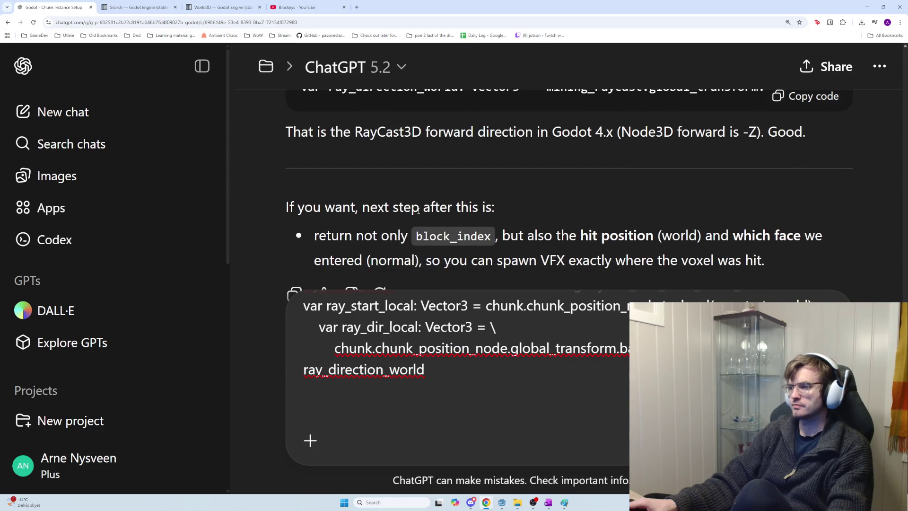
{"action": "scroll", "coordinate": [418, 209], "scroll_direction": "down", "scroll_amount": 2}
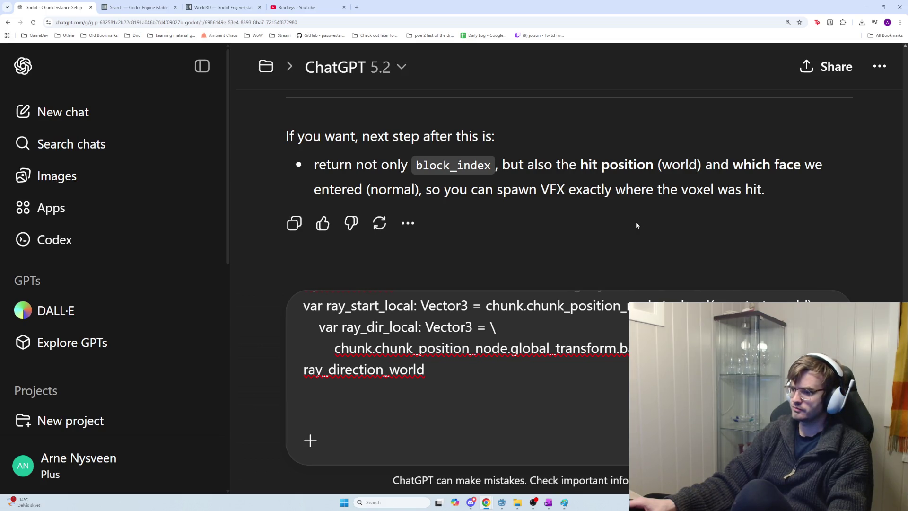
Copy the ray direction line from the notes in ChatGPT's reply
{"action": "scroll", "coordinate": [636, 225], "scroll_direction": "up", "scroll_amount": 1}
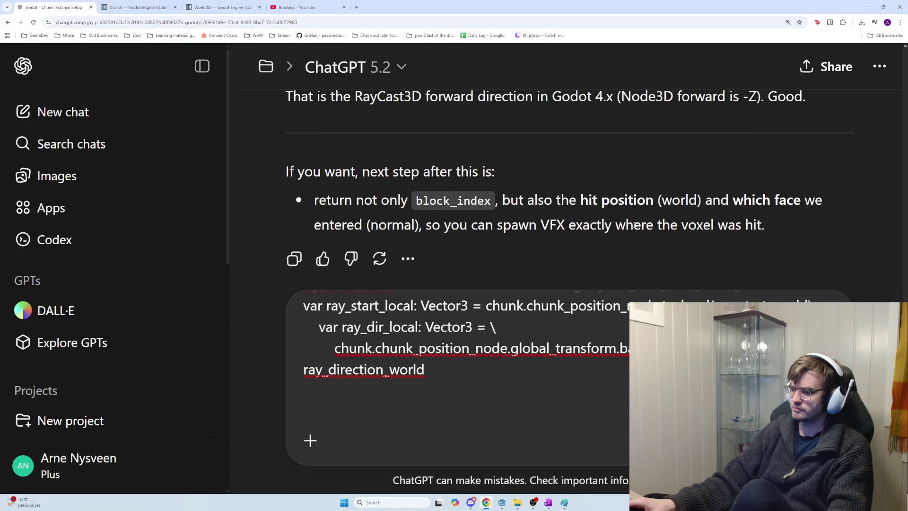
{"action": "scroll", "coordinate": [634, 225], "scroll_direction": "up", "scroll_amount": 1}
{"action": "scroll", "coordinate": [633, 237], "scroll_direction": "up", "scroll_amount": 4}
{"action": "left_click", "coordinate": [805, 229]}
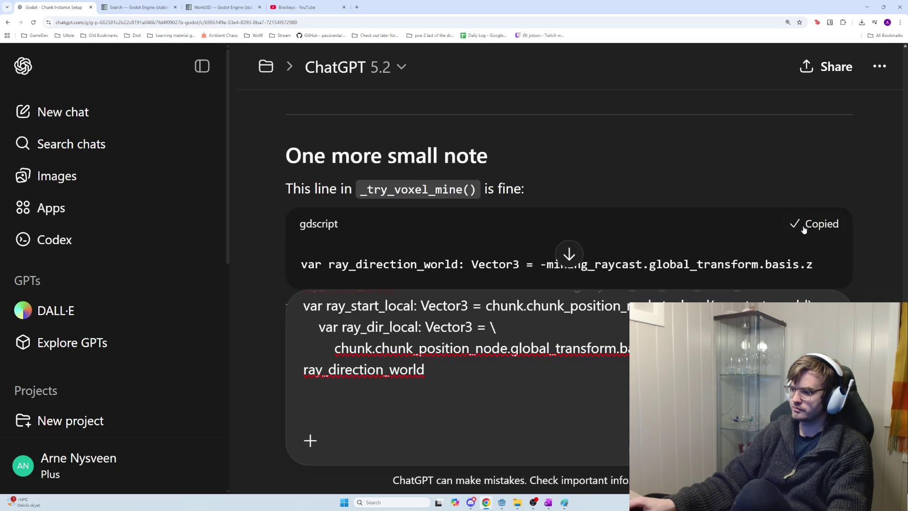
Copy the whole raycast_first_solid_block_world function code block
{"action": "scroll", "coordinate": [723, 255], "scroll_direction": "down", "scroll_amount": 2}
{"action": "scroll", "coordinate": [717, 254], "scroll_direction": "down", "scroll_amount": 1}
{"action": "scroll", "coordinate": [740, 243], "scroll_direction": "up", "scroll_amount": 8}
{"action": "scroll", "coordinate": [759, 243], "scroll_direction": "up", "scroll_amount": 4}
{"action": "scroll", "coordinate": [761, 244], "scroll_direction": "down", "scroll_amount": 1}
{"action": "scroll", "coordinate": [761, 246], "scroll_direction": "up", "scroll_amount": 5}
{"action": "scroll", "coordinate": [761, 243], "scroll_direction": "up", "scroll_amount": 5}
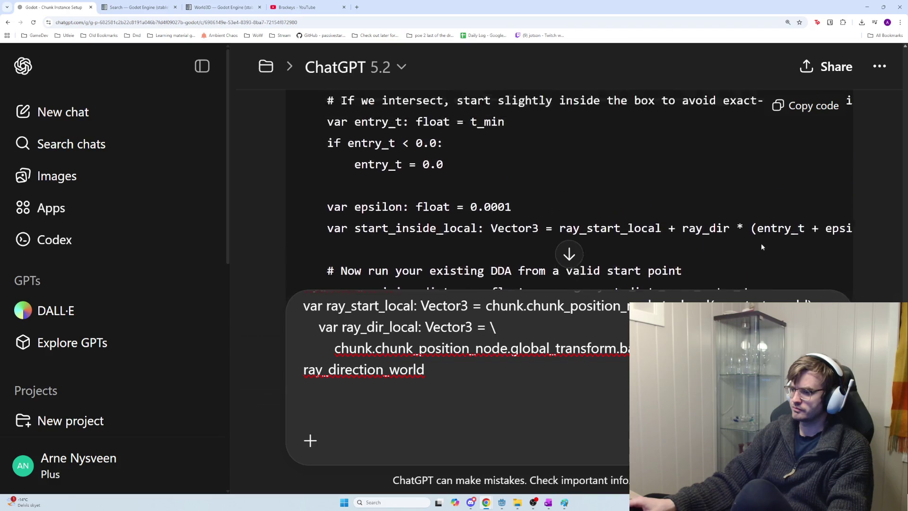
{"action": "left_click", "coordinate": [815, 108]}
Review mining.gd's local ray conversion lines in the Godot editor
{"action": "key", "text": "alt+Tab"}
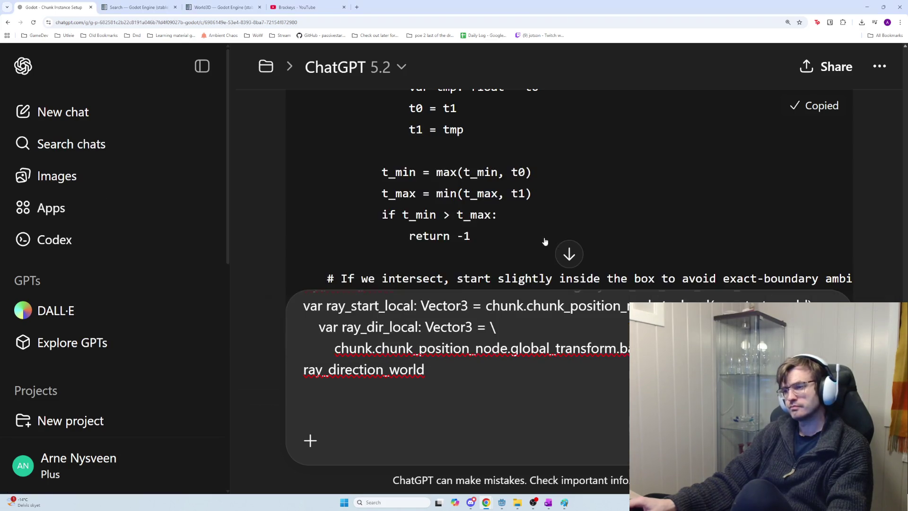
{"action": "scroll", "coordinate": [771, 232], "scroll_direction": "up", "scroll_amount": 3}
{"action": "scroll", "coordinate": [768, 245], "scroll_direction": "up", "scroll_amount": 7}
{"action": "scroll", "coordinate": [887, 208], "scroll_direction": "up", "scroll_amount": 7}
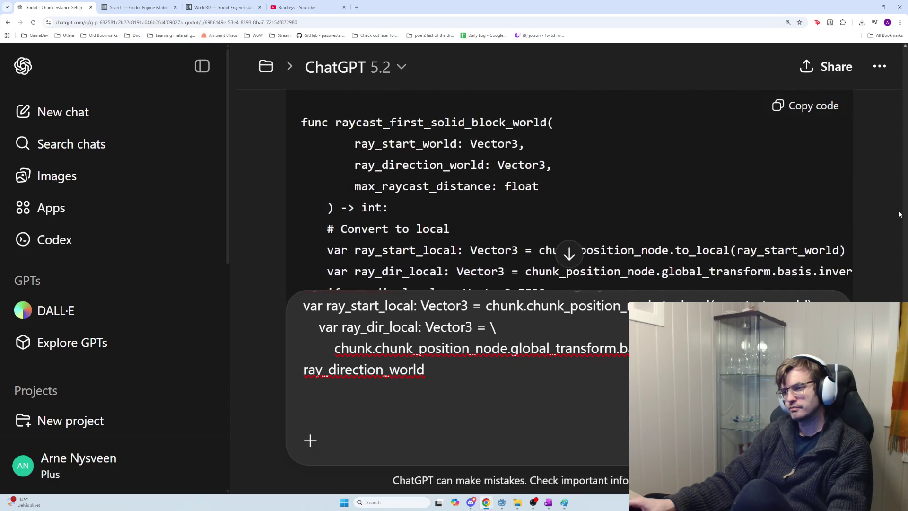
{"action": "scroll", "coordinate": [893, 213], "scroll_direction": "up", "scroll_amount": 3}
{"action": "key", "text": "alt+Tab"}
Open chunk_mining_blocks.gd in the Godot script editor
{"action": "key", "text": "alt+shift+Tab"}
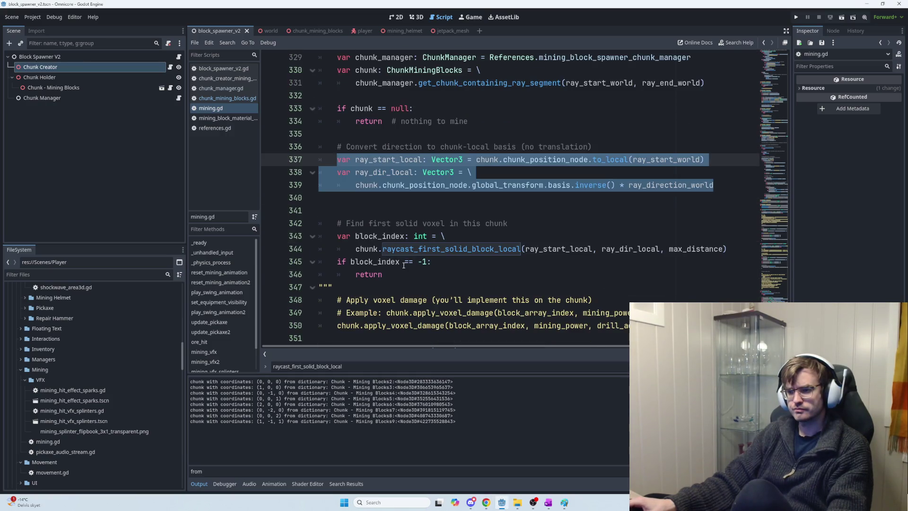
{"action": "scroll", "coordinate": [433, 219], "scroll_direction": "up", "scroll_amount": 2}
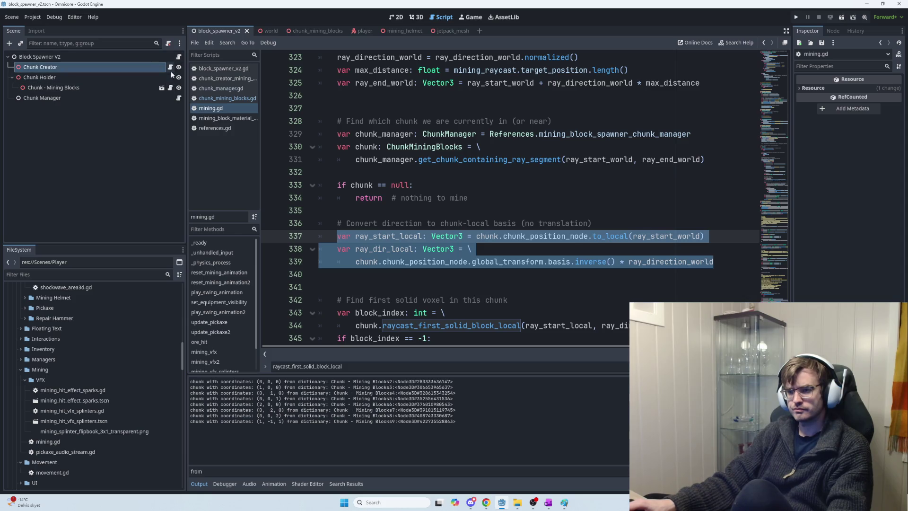
{"action": "left_click", "coordinate": [170, 68]}
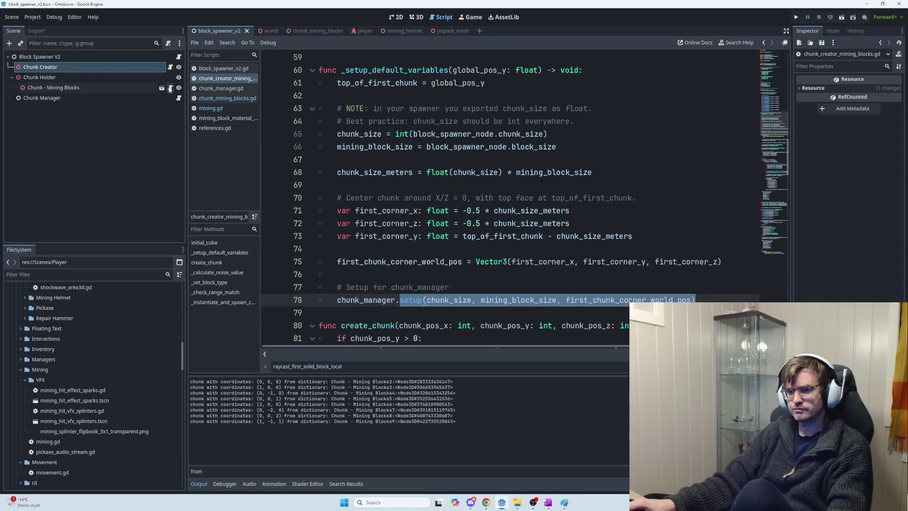
{"action": "left_click", "coordinate": [170, 88]}
{"action": "scroll", "coordinate": [426, 225], "scroll_direction": "down", "scroll_amount": 6}
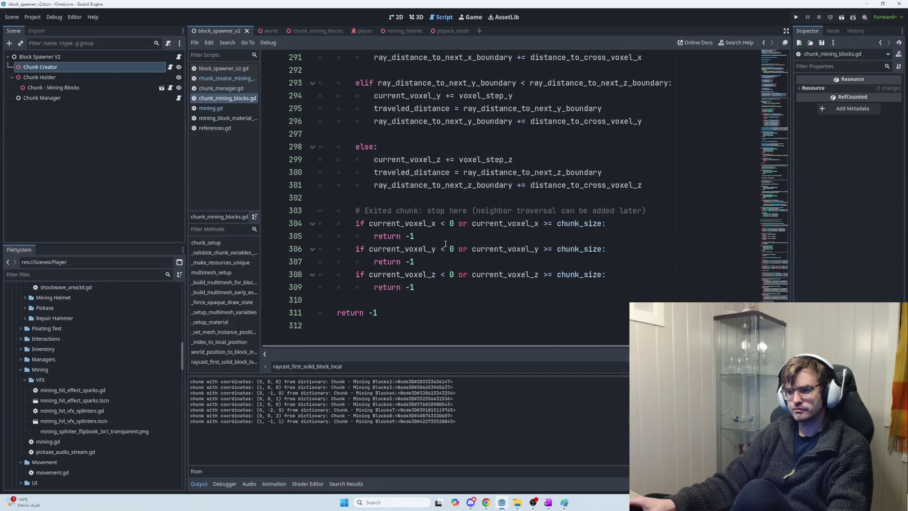
Cut raycast_first_solid_block_local as a test, then undo to restore it and return to ChatGPT
{"action": "mouse_move", "coordinate": [378, 312]}
{"action": "left_mouse_down"}
{"action": "mouse_move", "coordinate": [341, 178]}
{"action": "mouse_move", "coordinate": [350, 156]}
{"action": "mouse_move", "coordinate": [361, 178]}
{"action": "mouse_move", "coordinate": [365, 61]}
{"action": "mouse_move", "coordinate": [363, 211]}
{"action": "left_mouse_up"}
{"action": "left_click_drag", "start_coordinate": [326, 120], "coordinate": [324, 119]}
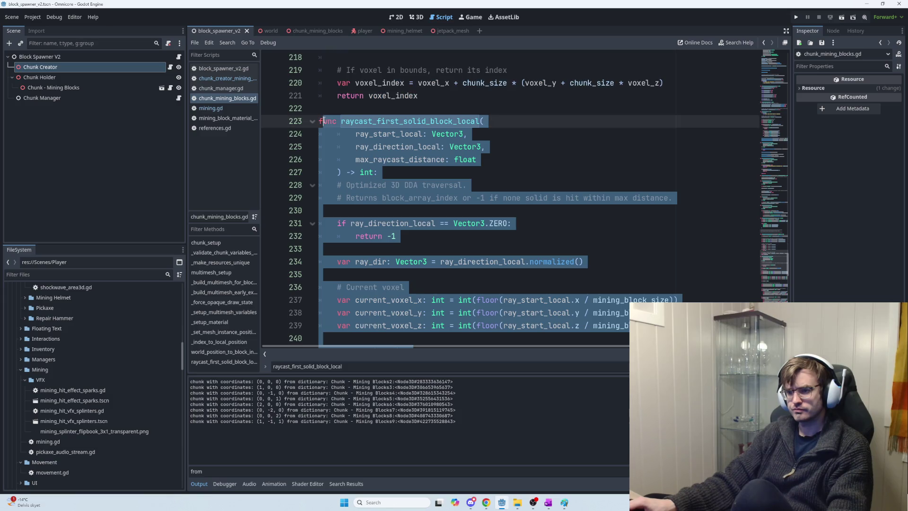
{"action": "key", "text": "ctrl+x"}
{"action": "scroll", "coordinate": [422, 212], "scroll_direction": "down", "scroll_amount": 1}
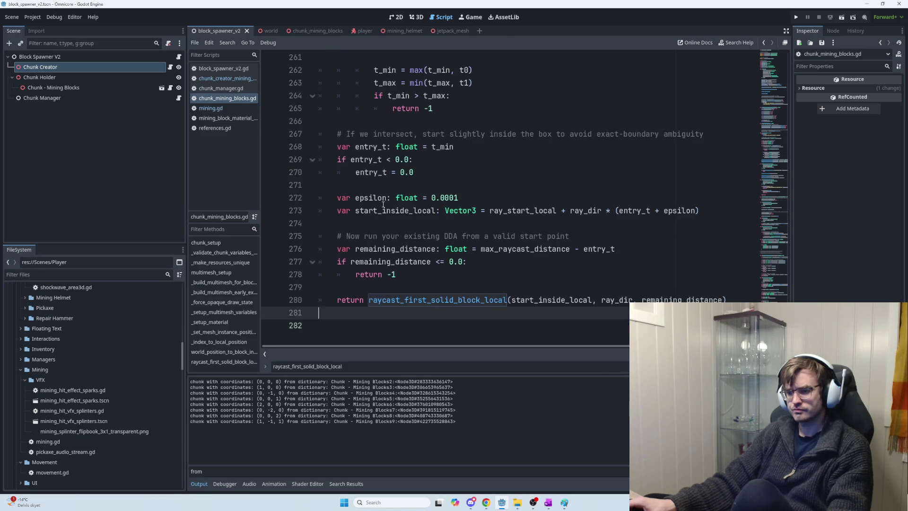
{"action": "key", "text": "ctrl+z"}
{"action": "scroll", "coordinate": [425, 218], "scroll_direction": "up", "scroll_amount": 1}
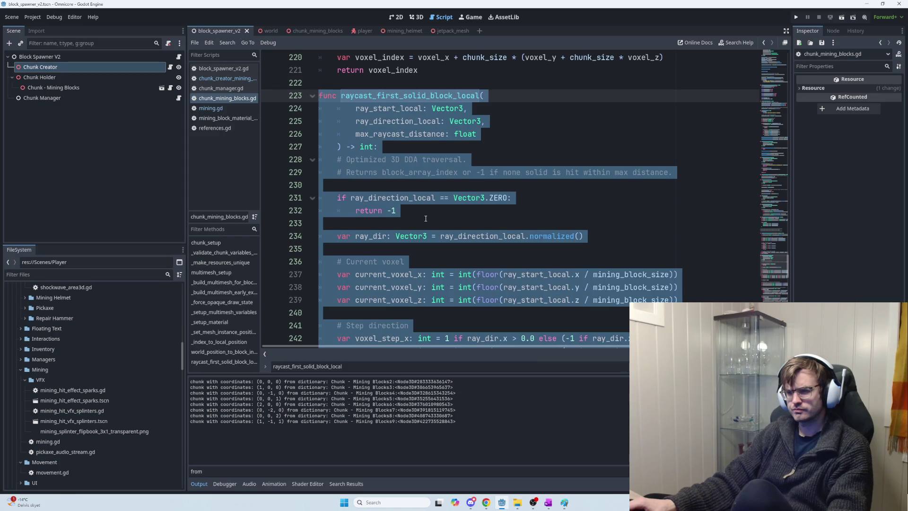
{"action": "scroll", "coordinate": [426, 218], "scroll_direction": "down", "scroll_amount": 3}
{"action": "key", "text": "alt+Tab"}
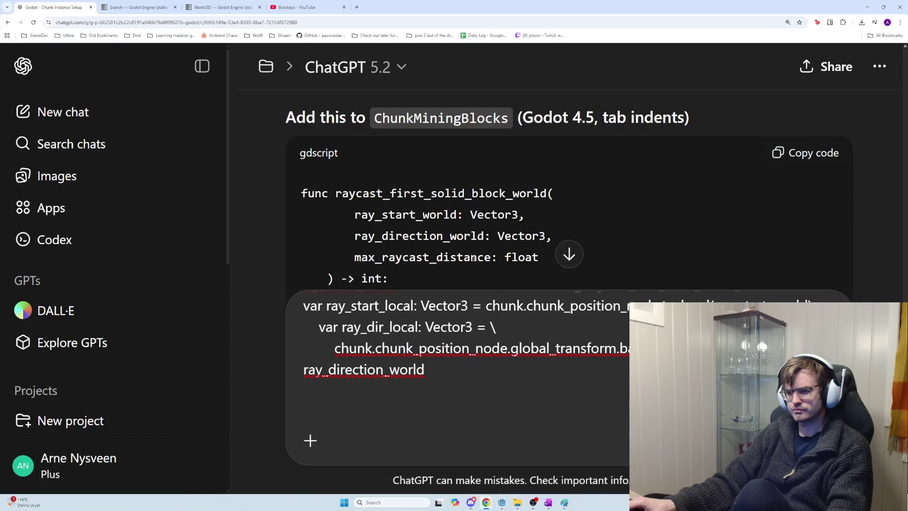
Copy ChatGPT's raycast_first_solid_block_world code with the Copy code button
{"action": "scroll", "coordinate": [452, 240], "scroll_direction": "down", "scroll_amount": 6}
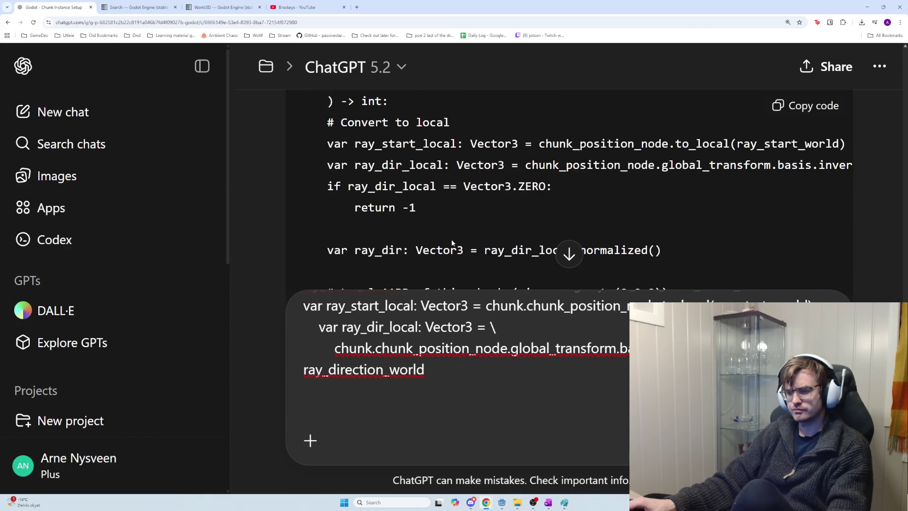
{"action": "scroll", "coordinate": [454, 241], "scroll_direction": "down", "scroll_amount": 7}
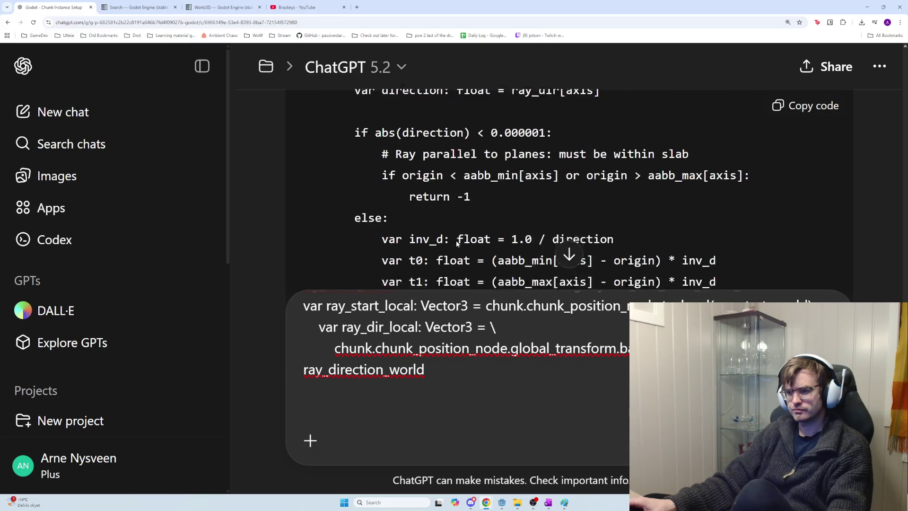
{"action": "scroll", "coordinate": [457, 244], "scroll_direction": "down", "scroll_amount": 10}
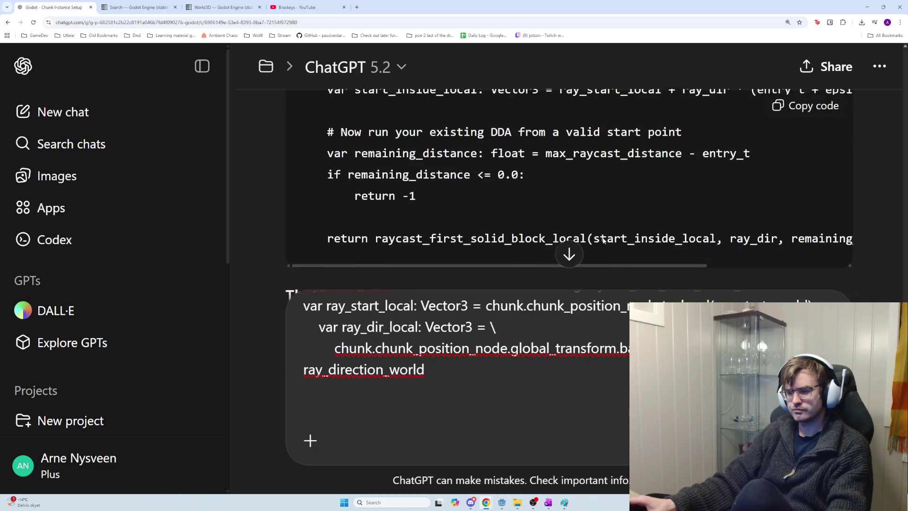
{"action": "scroll", "coordinate": [605, 242], "scroll_direction": "down", "scroll_amount": 1}
{"action": "scroll", "coordinate": [645, 228], "scroll_direction": "up", "scroll_amount": 3}
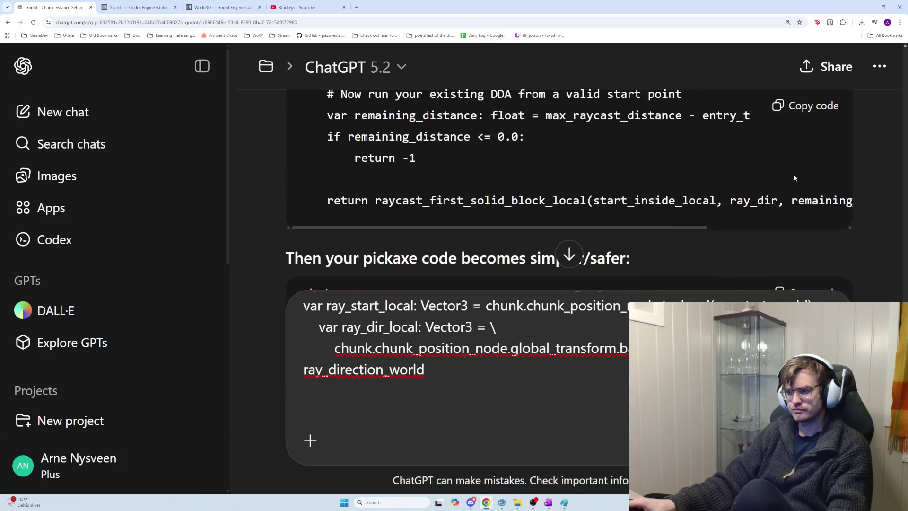
{"action": "left_click", "coordinate": [808, 111]}
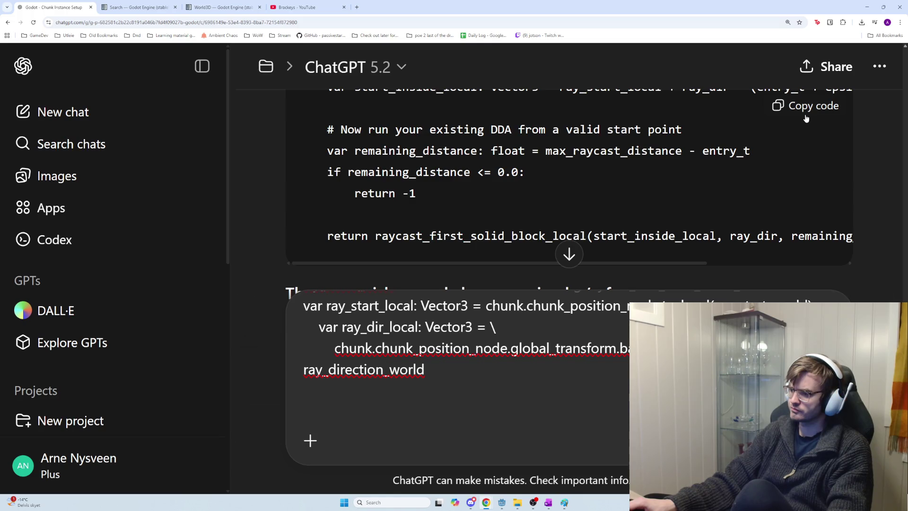
{"action": "left_click", "coordinate": [804, 108]}
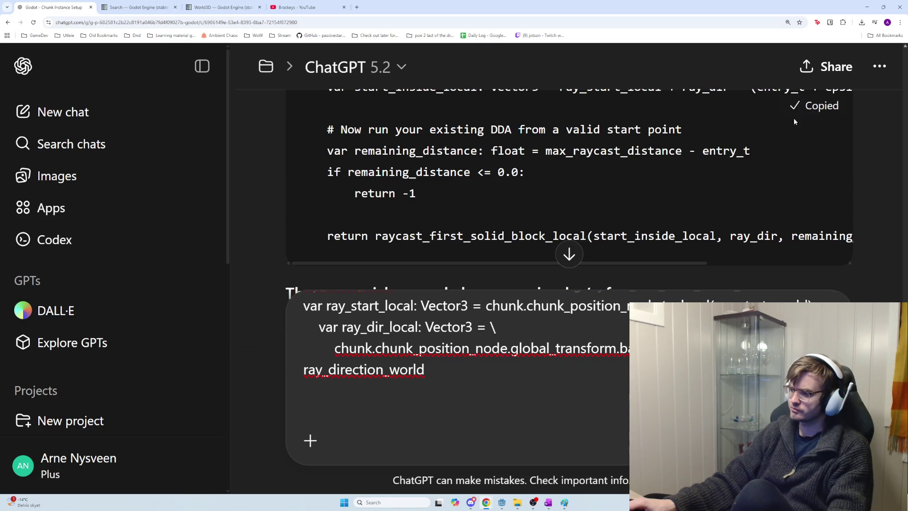
Select the function's code text in the reply and copy it with Ctrl+C
{"action": "mouse_move", "coordinate": [458, 263]}
{"action": "left_mouse_down"}
{"action": "mouse_move", "coordinate": [545, 264]}
{"action": "mouse_move", "coordinate": [425, 250]}
{"action": "left_mouse_up"}
{"action": "scroll", "coordinate": [472, 219], "scroll_direction": "up", "scroll_amount": 8}
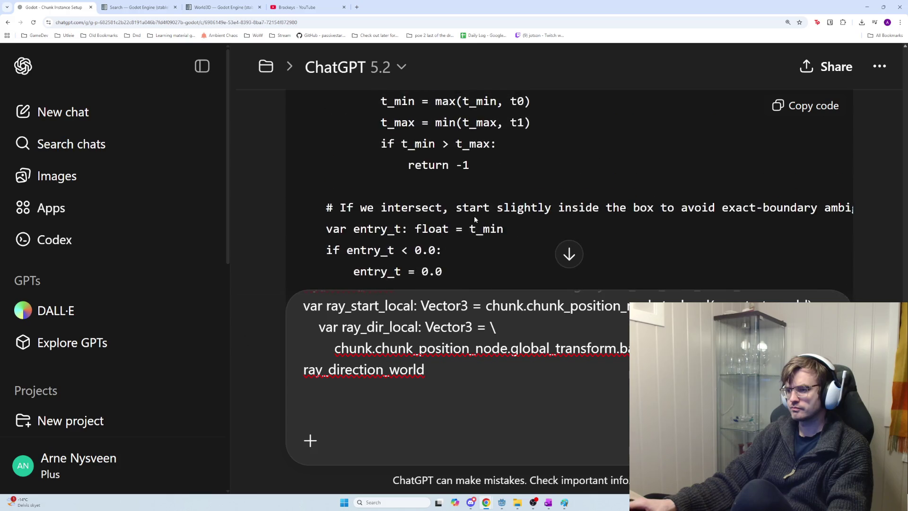
{"action": "scroll", "coordinate": [477, 216], "scroll_direction": "up", "scroll_amount": 2}
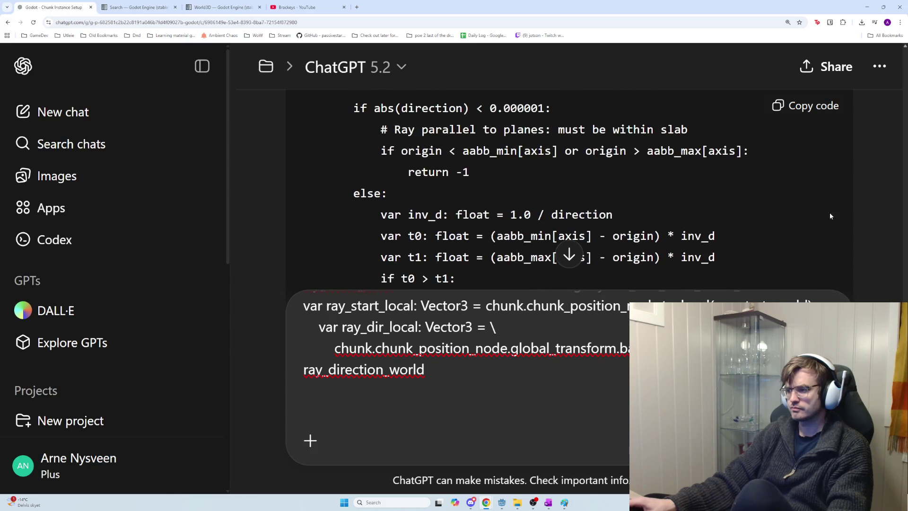
{"action": "scroll", "coordinate": [823, 227], "scroll_direction": "up", "scroll_amount": 4}
{"action": "scroll", "coordinate": [728, 225], "scroll_direction": "up", "scroll_amount": 8}
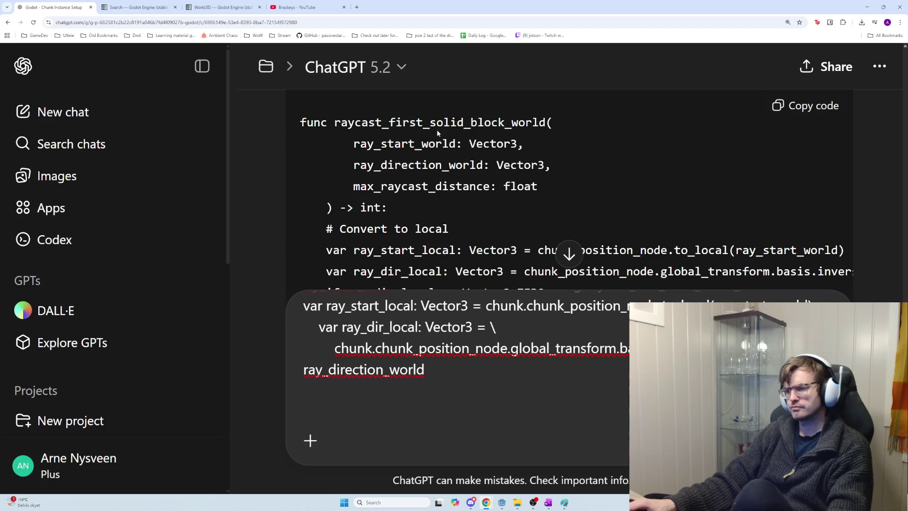
{"action": "mouse_move", "coordinate": [321, 125]}
{"action": "left_mouse_down"}
{"action": "mouse_move", "coordinate": [510, 152]}
{"action": "mouse_move", "coordinate": [530, 166]}
{"action": "mouse_move", "coordinate": [532, 257]}
{"action": "mouse_move", "coordinate": [545, 257]}
{"action": "mouse_move", "coordinate": [503, 252]}
{"action": "left_mouse_up"}
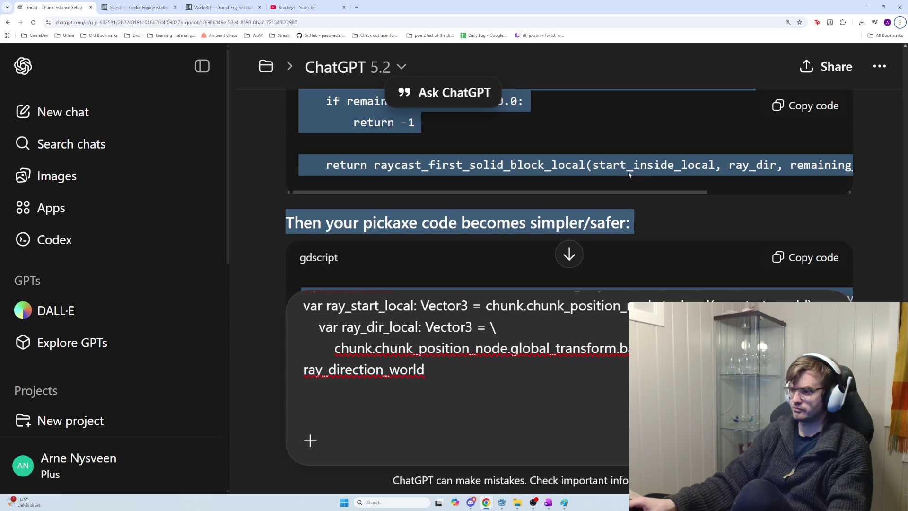
{"action": "key", "text": "ctrl+c"}
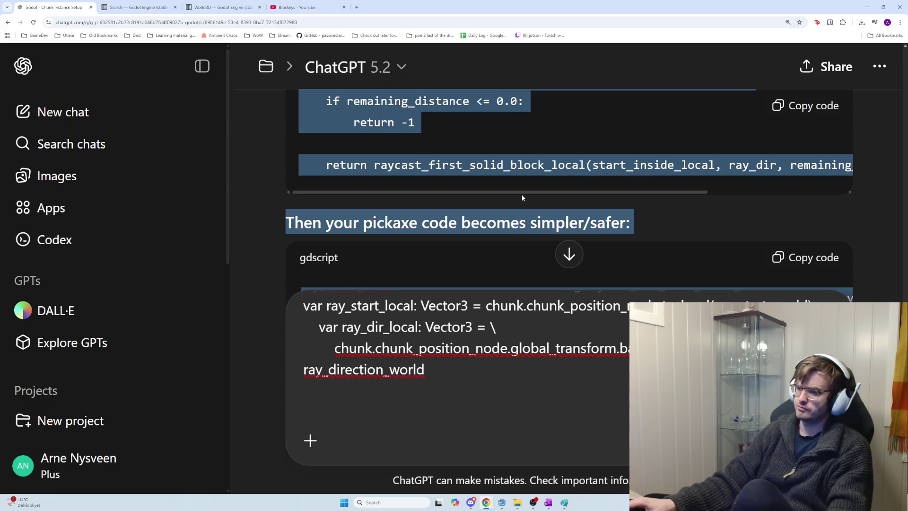
Place the caret in chunk_mining_blocks.gd where the new code will go
{"action": "key", "text": "alt+Tab"}
{"action": "scroll", "coordinate": [510, 204], "scroll_direction": "down", "scroll_amount": 14}
{"action": "left_click", "coordinate": [504, 213]}
{"action": "key", "text": "ctrl+v"}
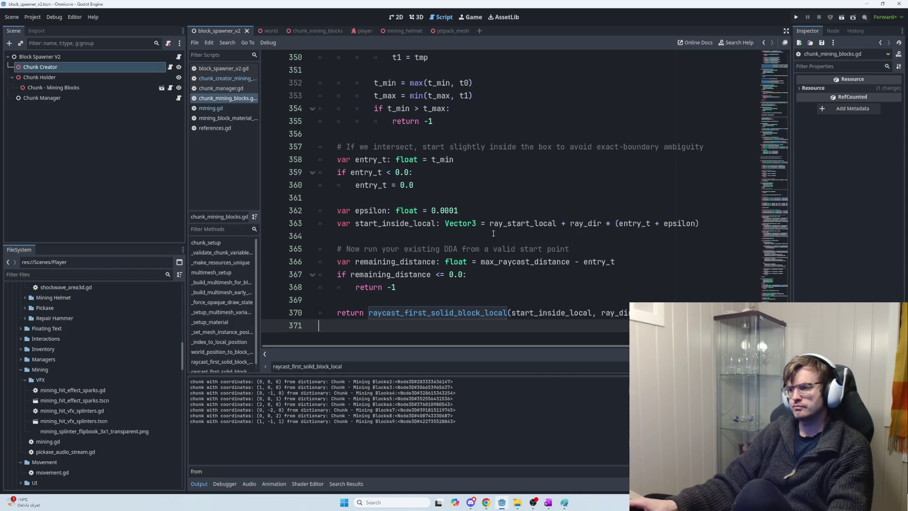
{"action": "scroll", "coordinate": [659, 257], "scroll_direction": "up", "scroll_amount": 6}
{"action": "scroll", "coordinate": [660, 257], "scroll_direction": "up", "scroll_amount": 8}
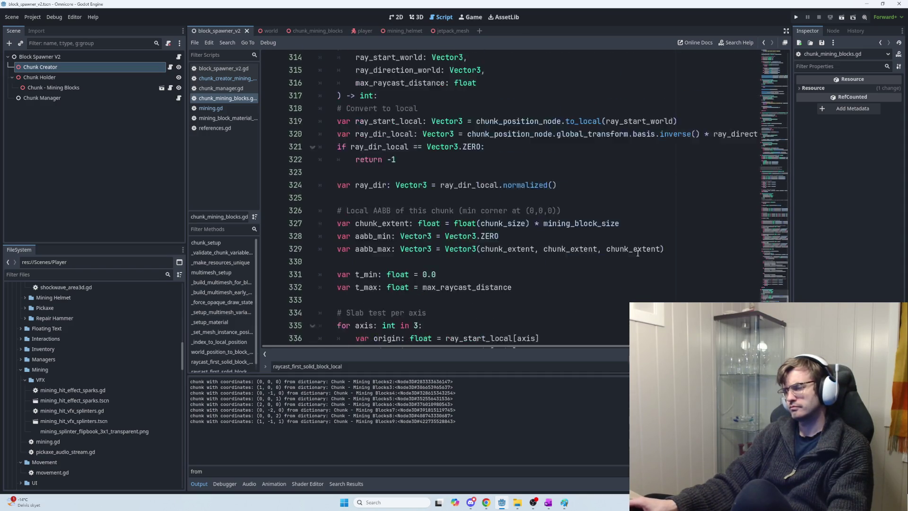
{"action": "double_click", "coordinate": [405, 123]}
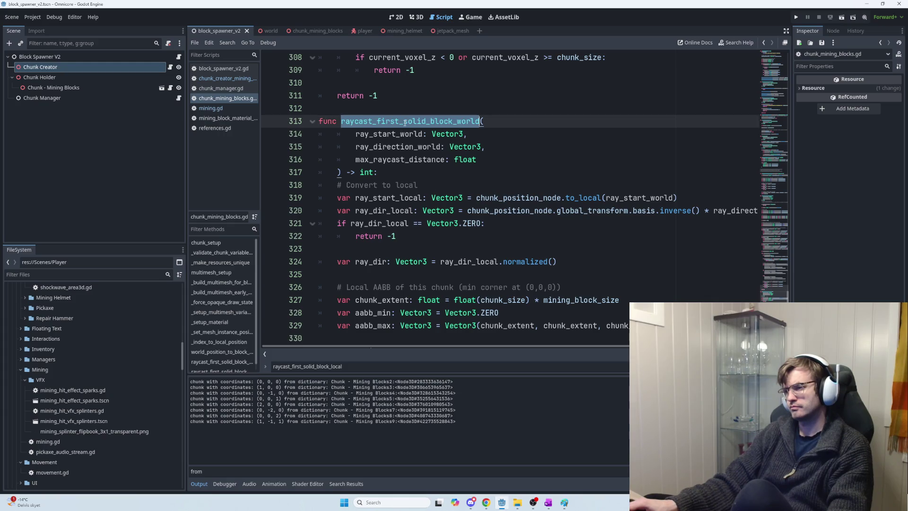
{"action": "scroll", "coordinate": [443, 184], "scroll_direction": "up", "scroll_amount": 2}
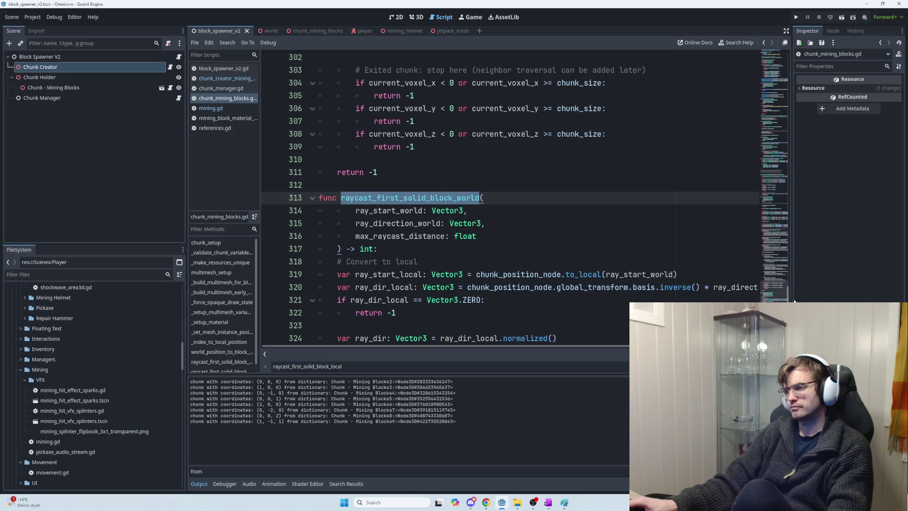
{"action": "left_click_drag", "start_coordinate": [785, 298], "coordinate": [784, 229]}
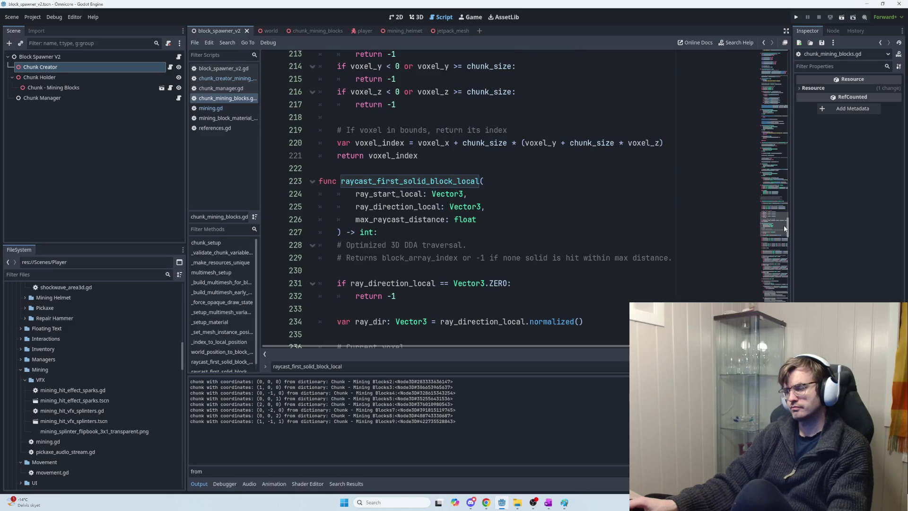
{"action": "left_click_drag", "start_coordinate": [784, 229], "coordinate": [778, 312]}
{"action": "scroll", "coordinate": [444, 199], "scroll_direction": "down", "scroll_amount": 6}
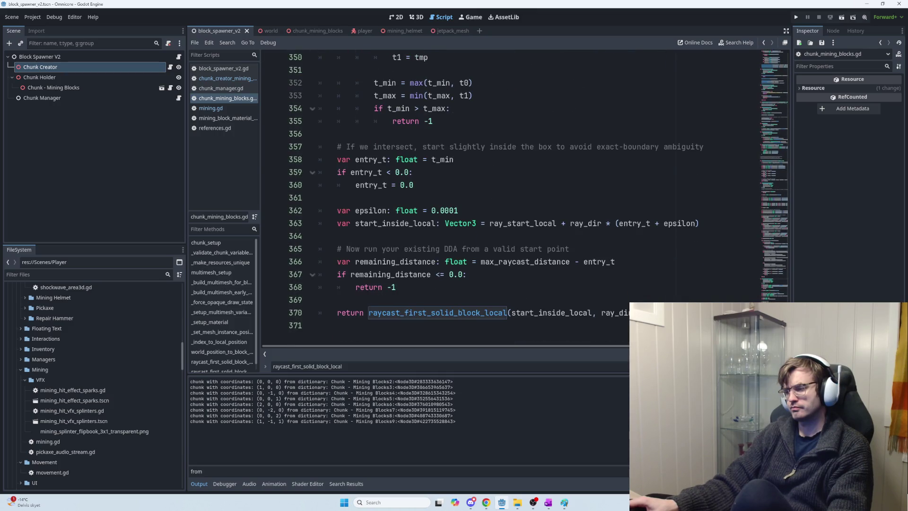
{"action": "scroll", "coordinate": [487, 213], "scroll_direction": "up", "scroll_amount": 5}
{"action": "scroll", "coordinate": [487, 213], "scroll_direction": "up", "scroll_amount": 8}
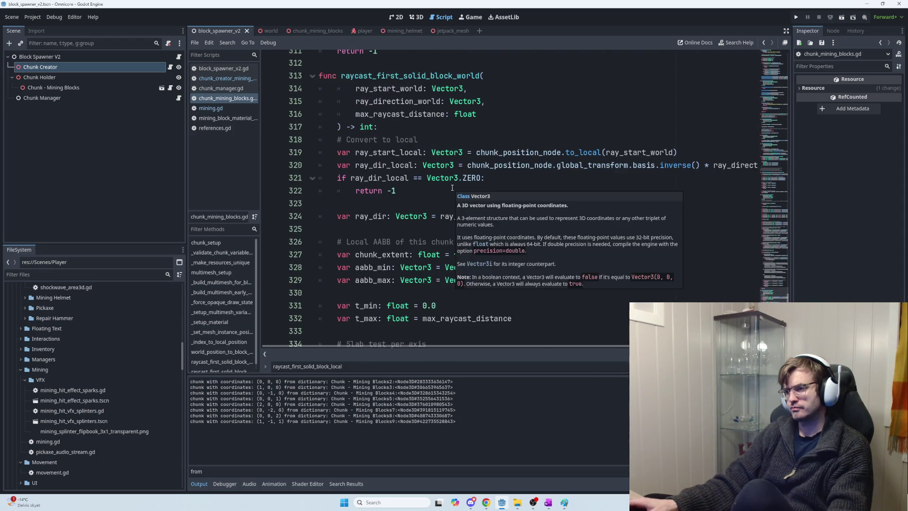
{"action": "scroll", "coordinate": [452, 188], "scroll_direction": "up", "scroll_amount": 1}
{"action": "left_click_drag", "start_coordinate": [733, 312], "coordinate": [319, 115]}
{"action": "scroll", "coordinate": [427, 148], "scroll_direction": "up", "scroll_amount": 6}
{"action": "scroll", "coordinate": [427, 148], "scroll_direction": "up", "scroll_amount": 7}
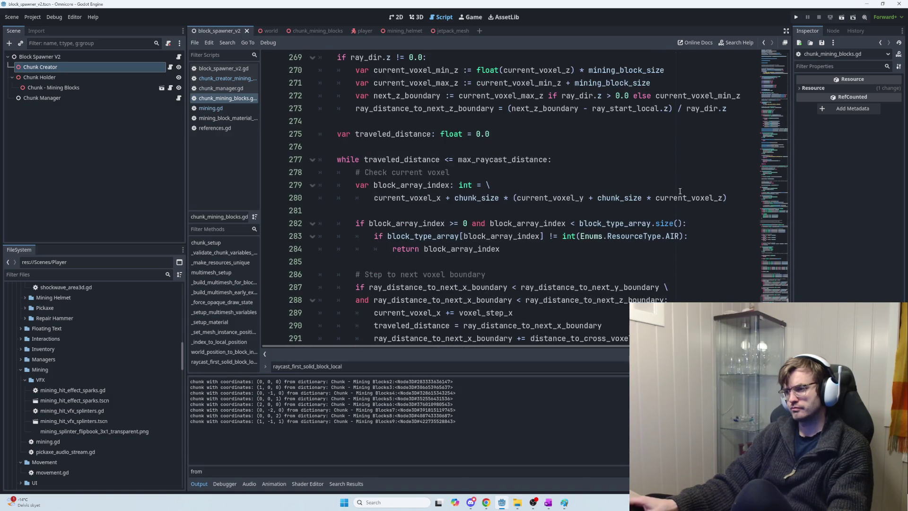
{"action": "scroll", "coordinate": [522, 155], "scroll_direction": "up", "scroll_amount": 16}
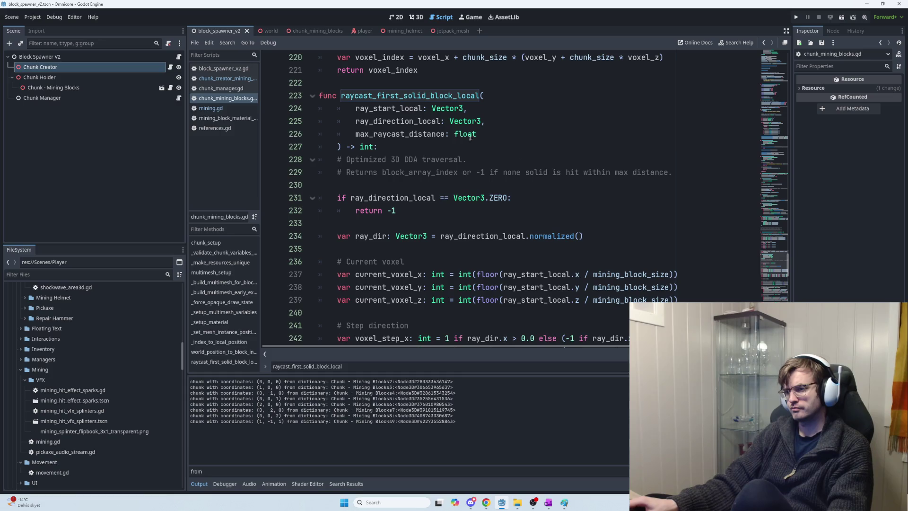
Paste raycast_first_solid_block_world above func raycast_first_solid_block_local and delete the extra blank line
{"action": "left_click", "coordinate": [339, 82]}
{"action": "key", "text": "Return"}
{"action": "key", "text": "Return"}
{"action": "key", "text": "Return"}
{"action": "key", "text": "Up"}
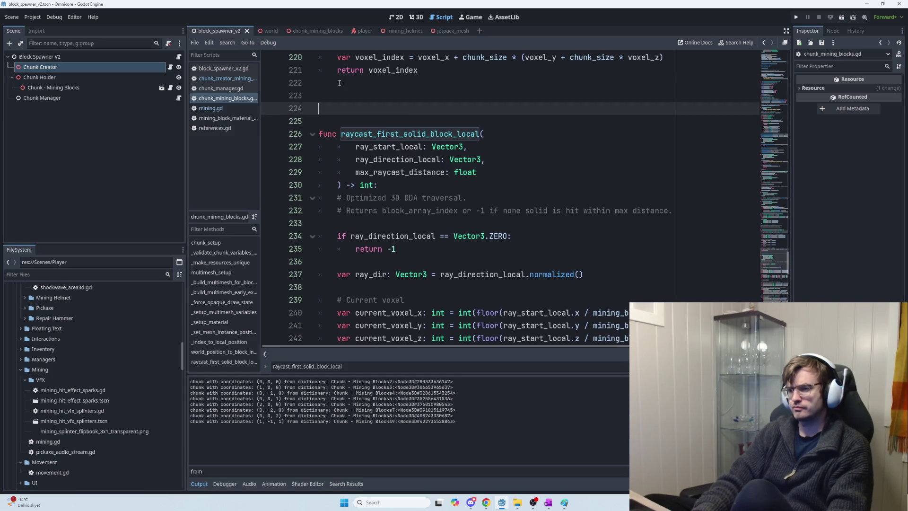
{"action": "key", "text": "ctrl+v"}
{"action": "scroll", "coordinate": [510, 196], "scroll_direction": "up", "scroll_amount": 3}
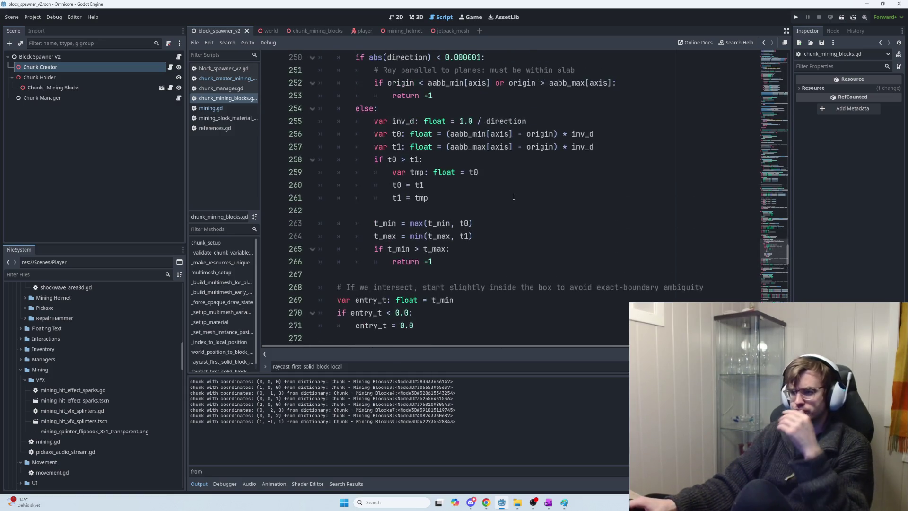
{"action": "scroll", "coordinate": [510, 196], "scroll_direction": "up", "scroll_amount": 10}
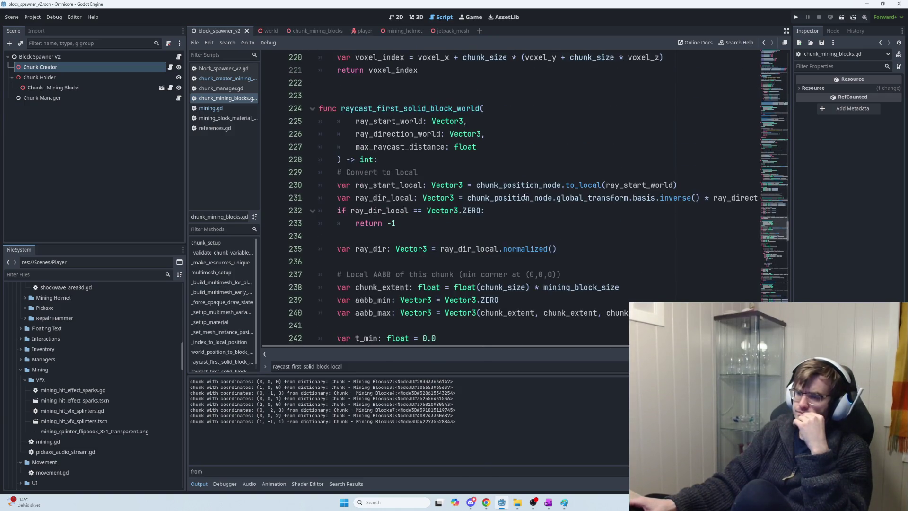
{"action": "left_click", "coordinate": [356, 89]}
{"action": "left_click", "coordinate": [356, 97]}
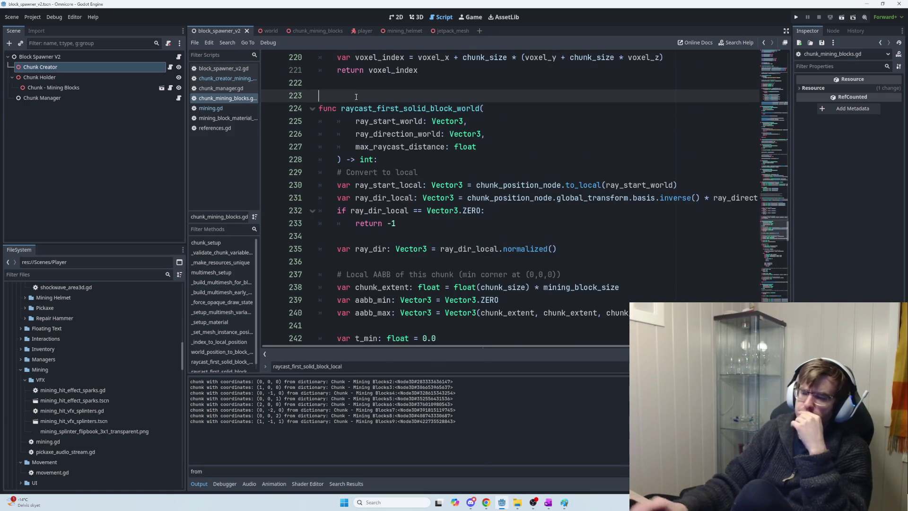
{"action": "key", "text": "BackSpace"}
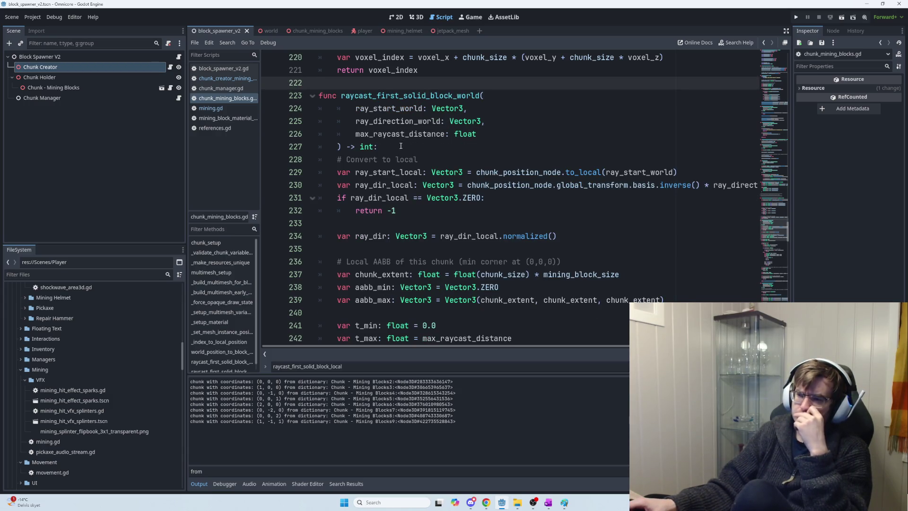
{"action": "scroll", "coordinate": [401, 144], "scroll_direction": "down", "scroll_amount": 1}
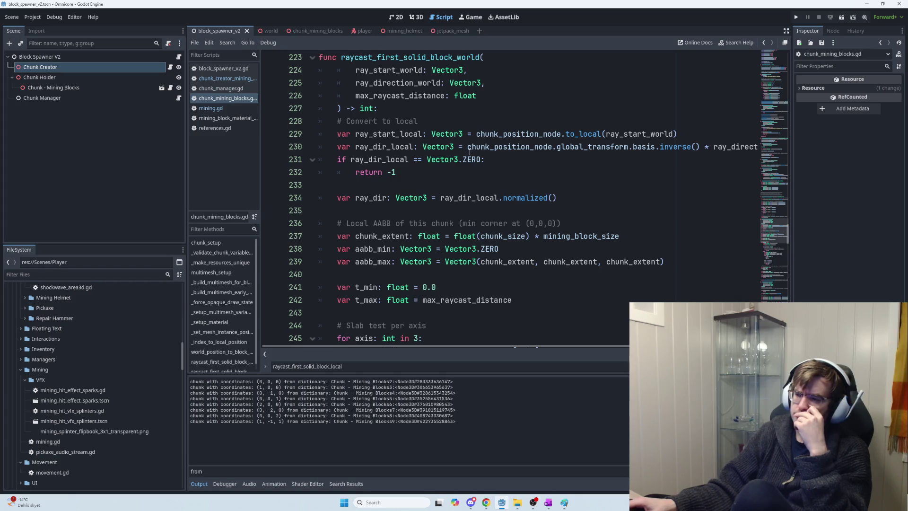
{"action": "mouse_move", "coordinate": [452, 151]}
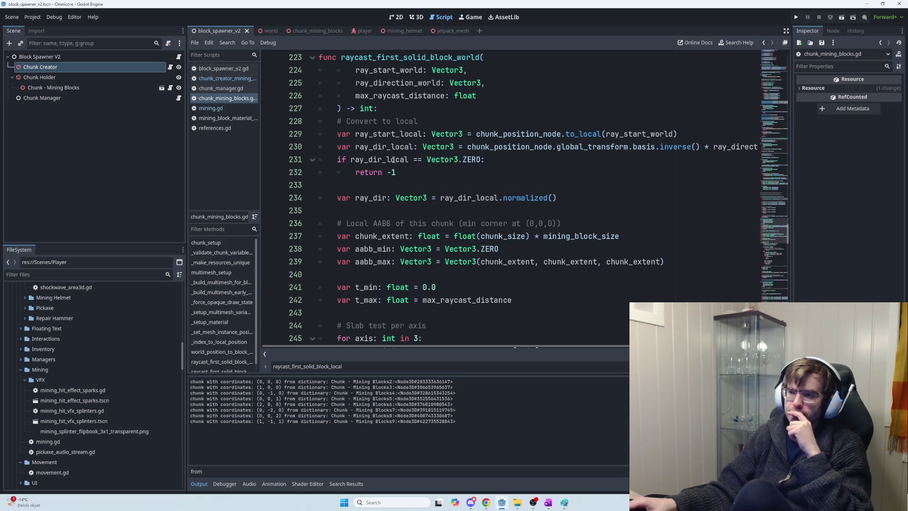
{"action": "mouse_move", "coordinate": [390, 161]}
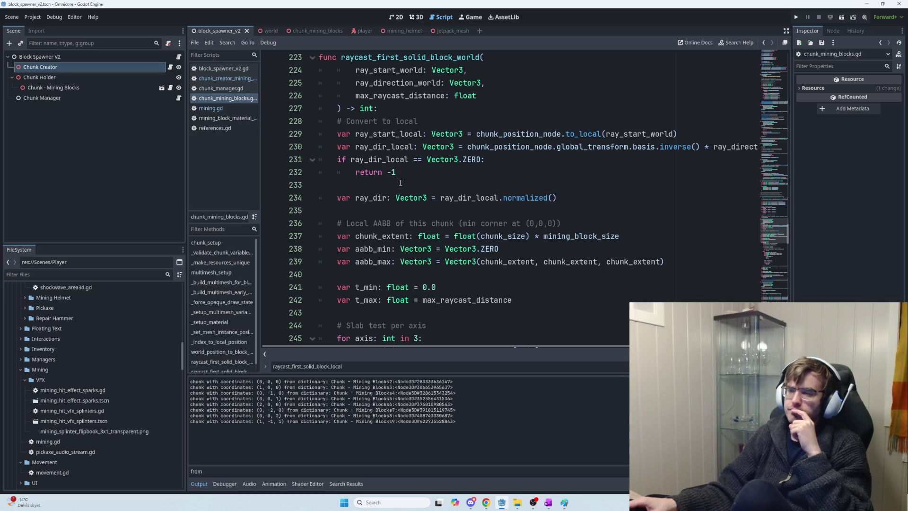
{"action": "scroll", "coordinate": [401, 174], "scroll_direction": "down", "scroll_amount": 1}
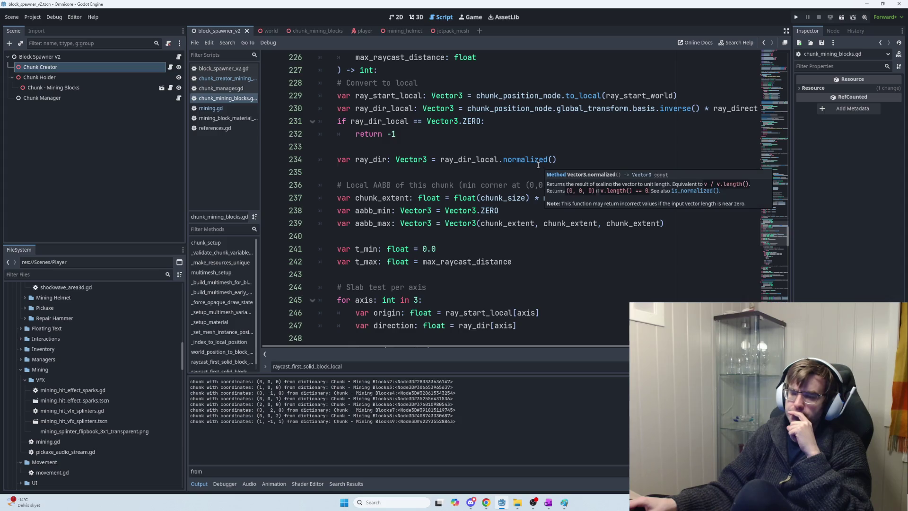
{"action": "scroll", "coordinate": [453, 164], "scroll_direction": "down", "scroll_amount": 1}
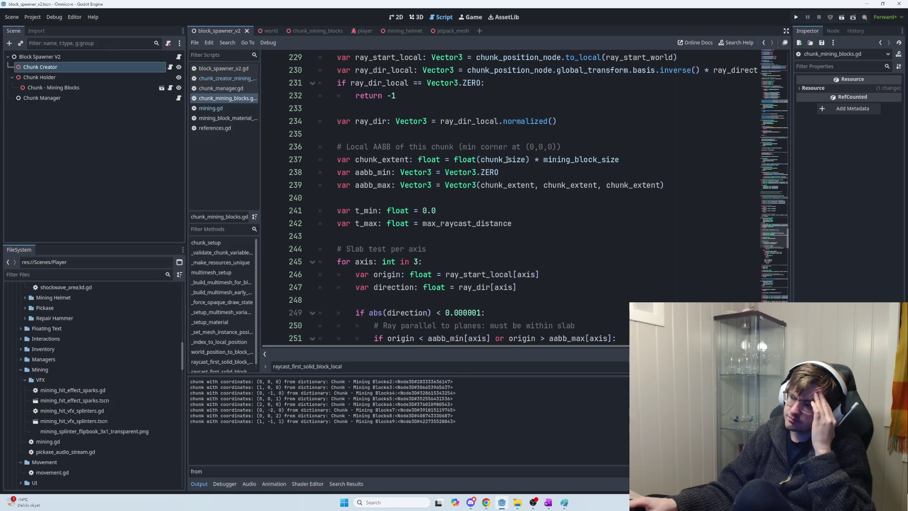
{"action": "left_click_drag", "start_coordinate": [619, 160], "coordinate": [453, 161]}
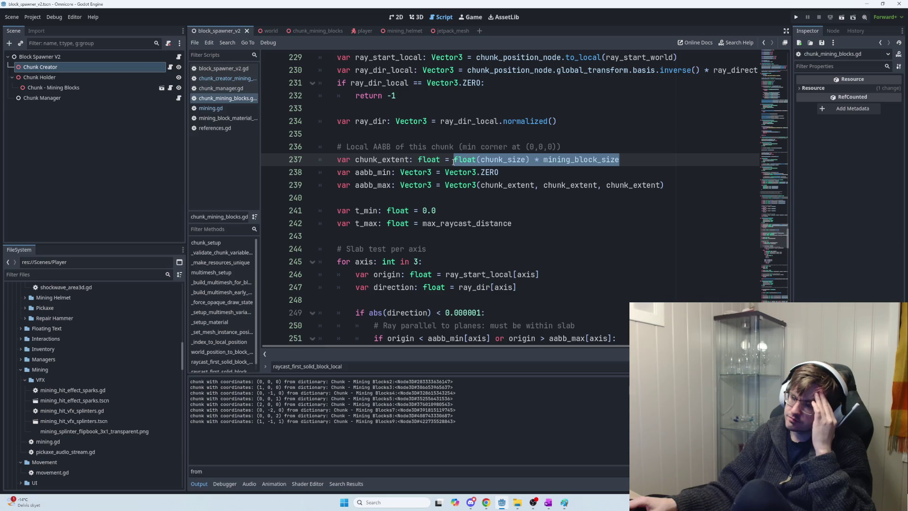
{"action": "left_click", "coordinate": [398, 159]}
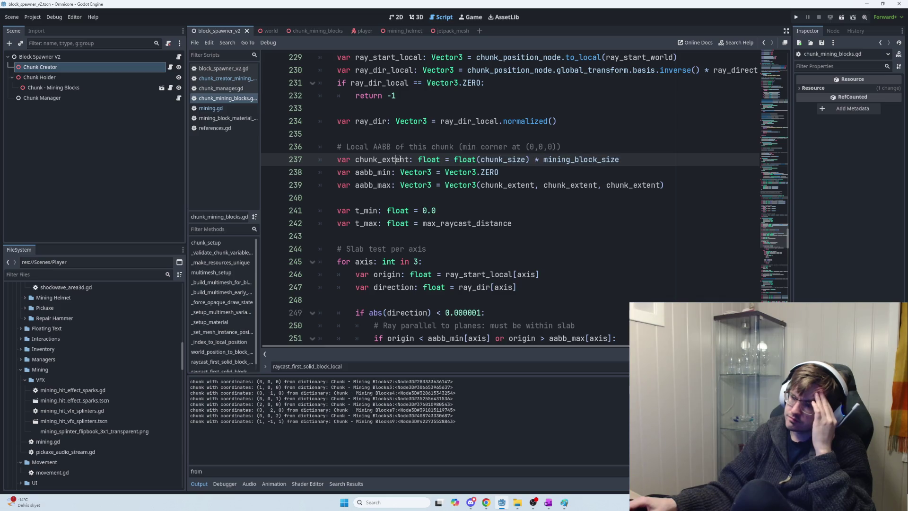
{"action": "left_click_drag", "start_coordinate": [408, 159], "coordinate": [381, 159]}
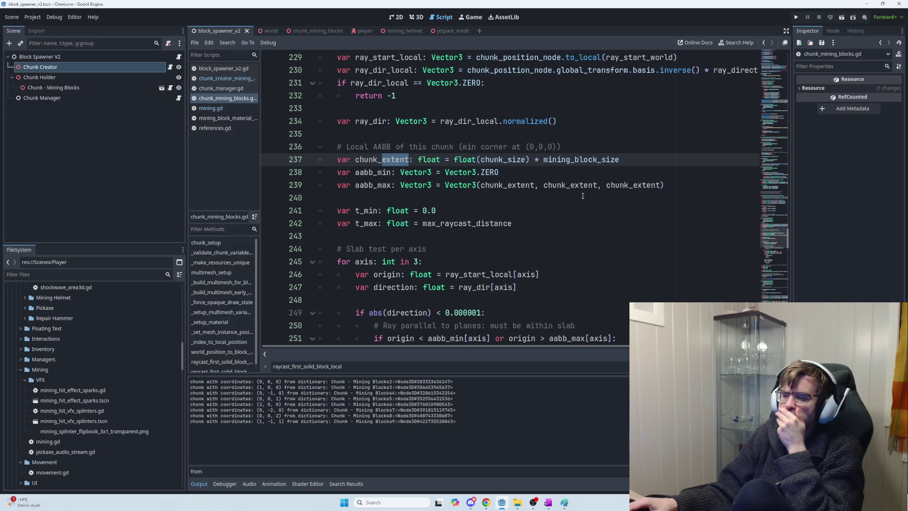
{"action": "scroll", "coordinate": [580, 197], "scroll_direction": "down", "scroll_amount": 1}
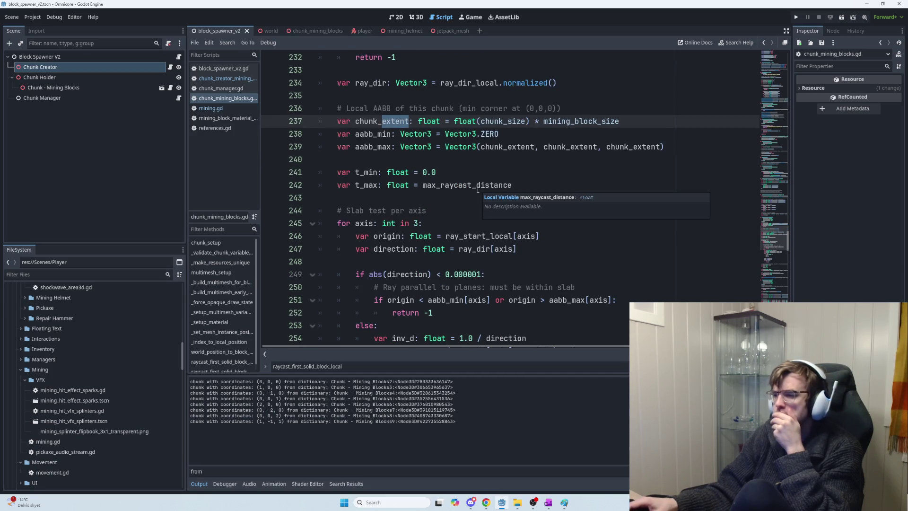
{"action": "left_click", "coordinate": [355, 172]}
{"action": "left_click_drag", "start_coordinate": [356, 172], "coordinate": [383, 173]}
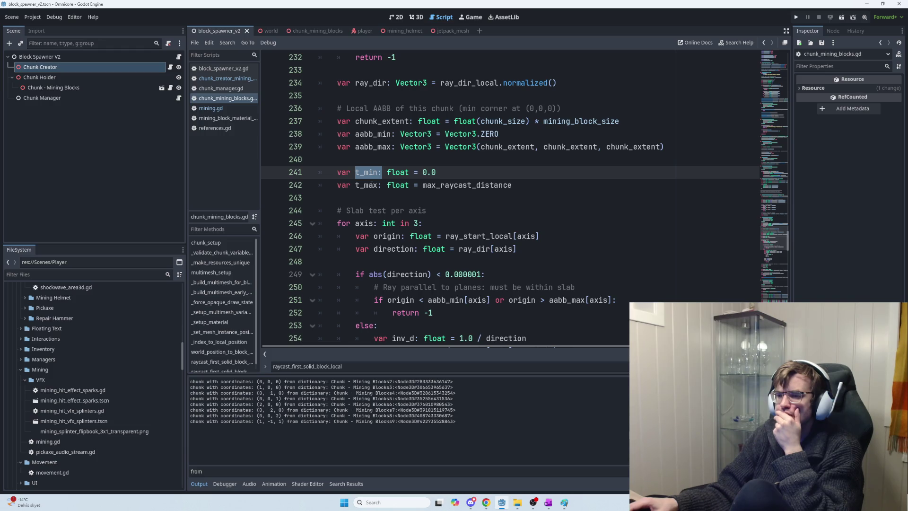
Review the pasted slab-test raycast code from the chunk AABB setup through the function's return
{"action": "scroll", "coordinate": [370, 185], "scroll_direction": "down", "scroll_amount": 1}
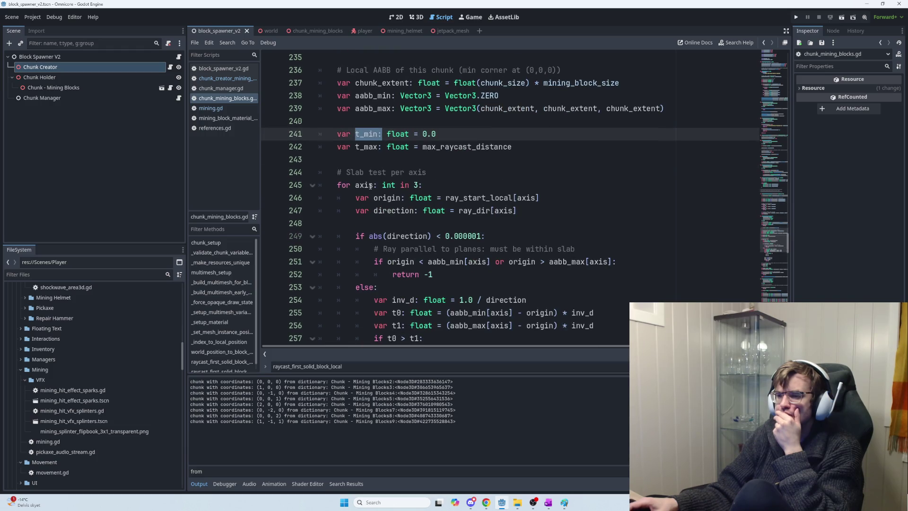
{"action": "scroll", "coordinate": [370, 185], "scroll_direction": "down", "scroll_amount": 1}
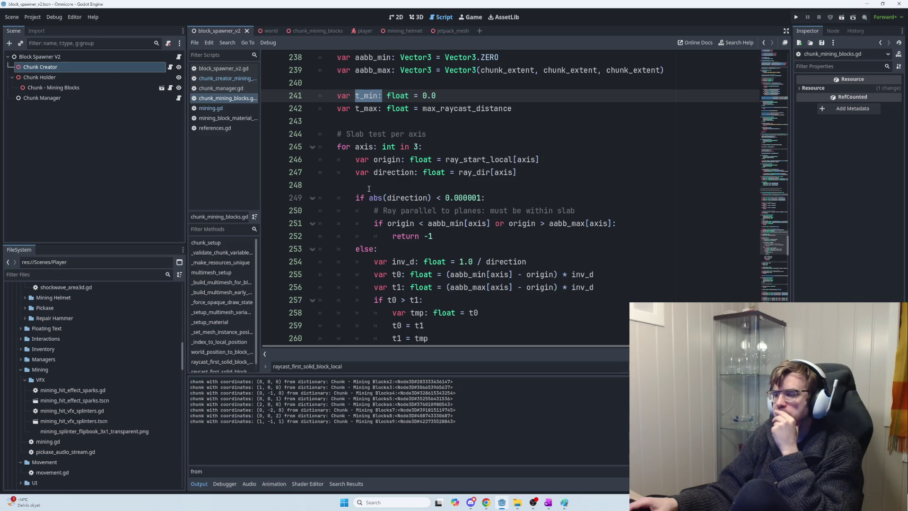
{"action": "scroll", "coordinate": [368, 189], "scroll_direction": "down", "scroll_amount": 2}
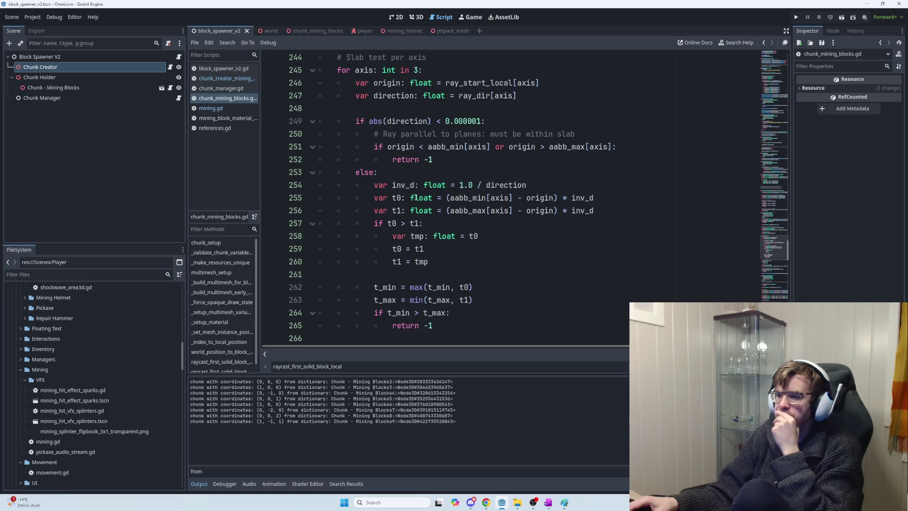
{"action": "mouse_move", "coordinate": [413, 198]}
{"action": "scroll", "coordinate": [444, 229], "scroll_direction": "down", "scroll_amount": 1}
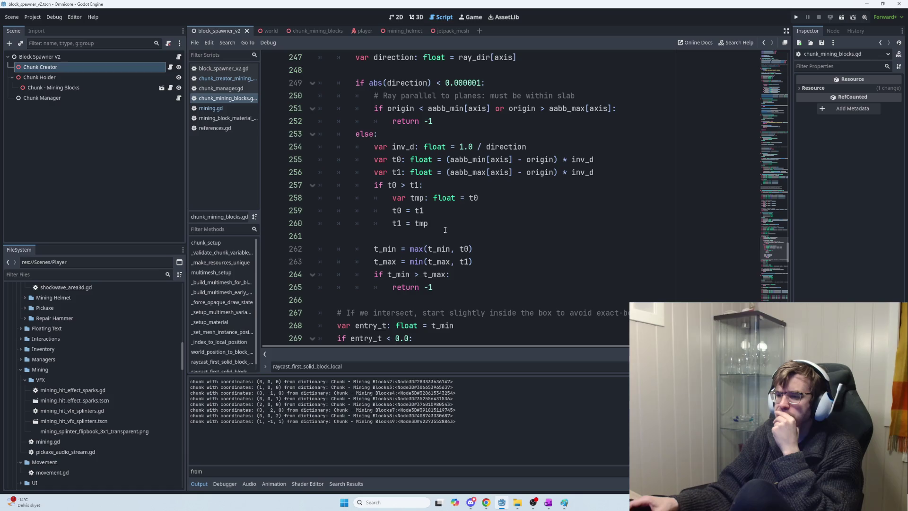
{"action": "scroll", "coordinate": [457, 284], "scroll_direction": "down", "scroll_amount": 6}
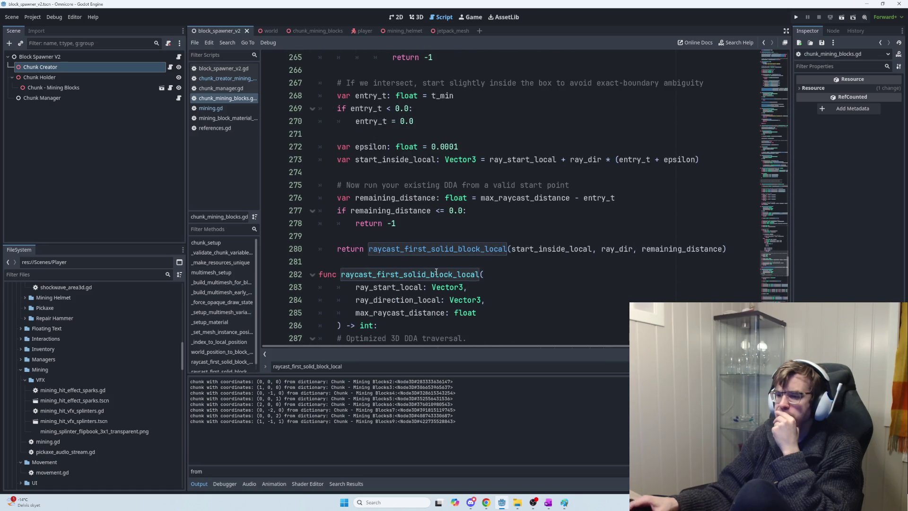
{"action": "mouse_move", "coordinate": [728, 247]}
{"action": "left_mouse_down"}
{"action": "mouse_move", "coordinate": [416, 185]}
{"action": "mouse_move", "coordinate": [432, 151]}
{"action": "mouse_move", "coordinate": [407, 147]}
{"action": "mouse_move", "coordinate": [331, 199]}
{"action": "mouse_move", "coordinate": [323, 100]}
{"action": "left_mouse_up"}
{"action": "scroll", "coordinate": [452, 188], "scroll_direction": "down", "scroll_amount": 3}
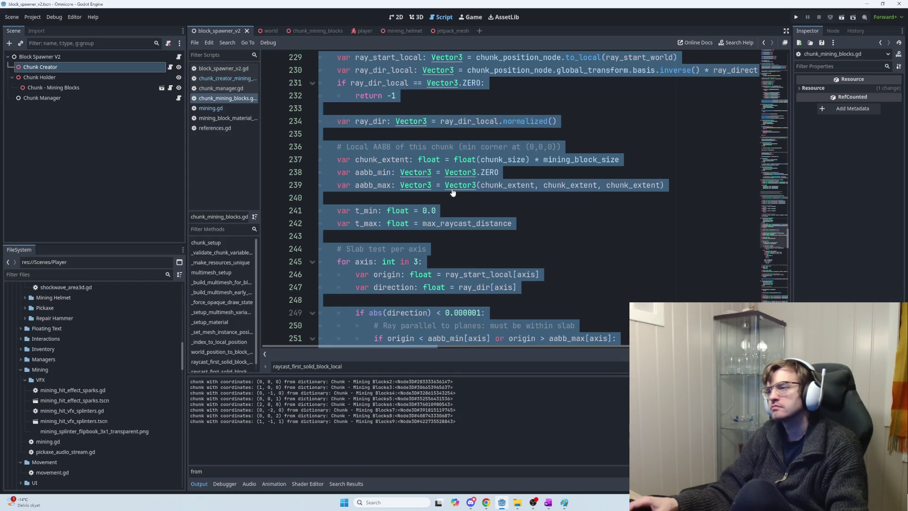
{"action": "left_click", "coordinate": [360, 184]}
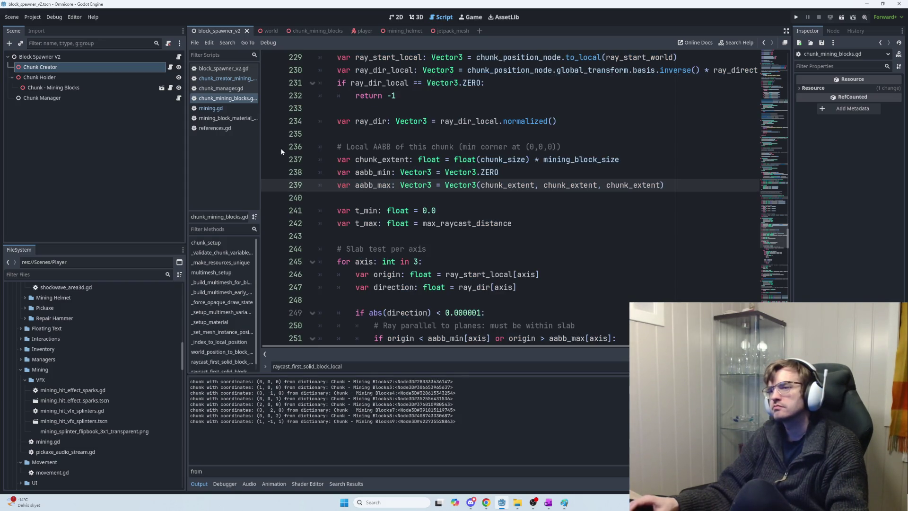
Open the Chunk - Mining Blocks scene and filter its Inspector properties by 'aabb'
{"action": "left_click", "coordinate": [162, 88]}
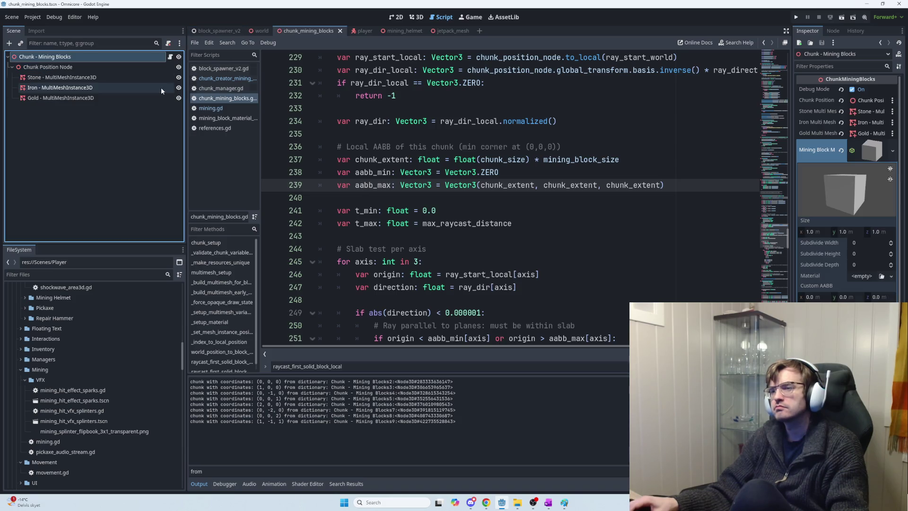
{"action": "left_click", "coordinate": [837, 67]}
{"action": "type", "text": "aabb"}
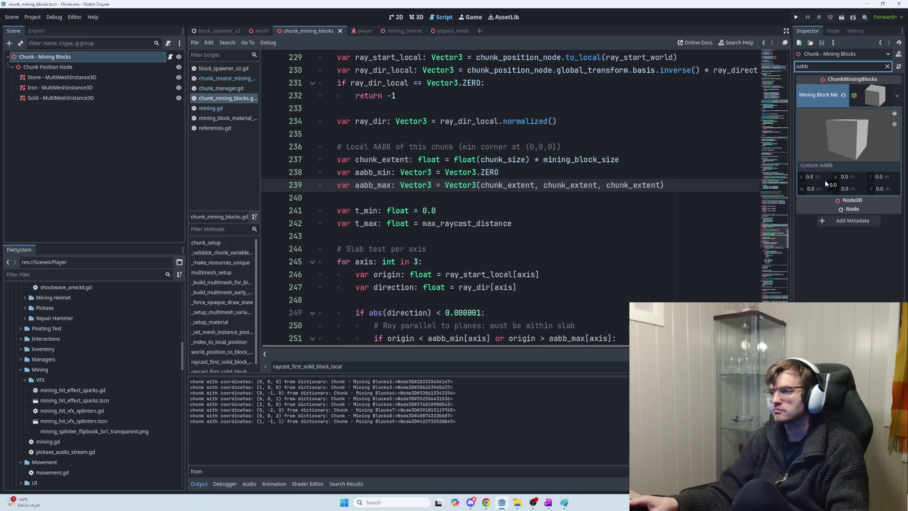
{"action": "key", "text": "alt+Tab"}
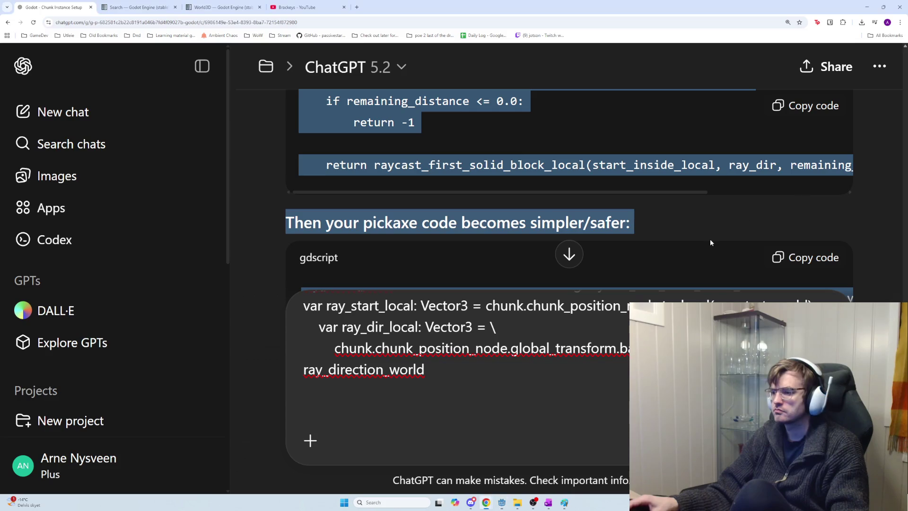
Clear the draft's text selection and paste the copied code into the ChatGPT message
{"action": "scroll", "coordinate": [455, 378], "scroll_direction": "up", "scroll_amount": 1}
{"action": "scroll", "coordinate": [454, 378], "scroll_direction": "up", "scroll_amount": 3}
{"action": "scroll", "coordinate": [456, 378], "scroll_direction": "down", "scroll_amount": 5}
{"action": "left_click", "coordinate": [456, 378]}
{"action": "scroll", "coordinate": [458, 378], "scroll_direction": "up", "scroll_amount": 5}
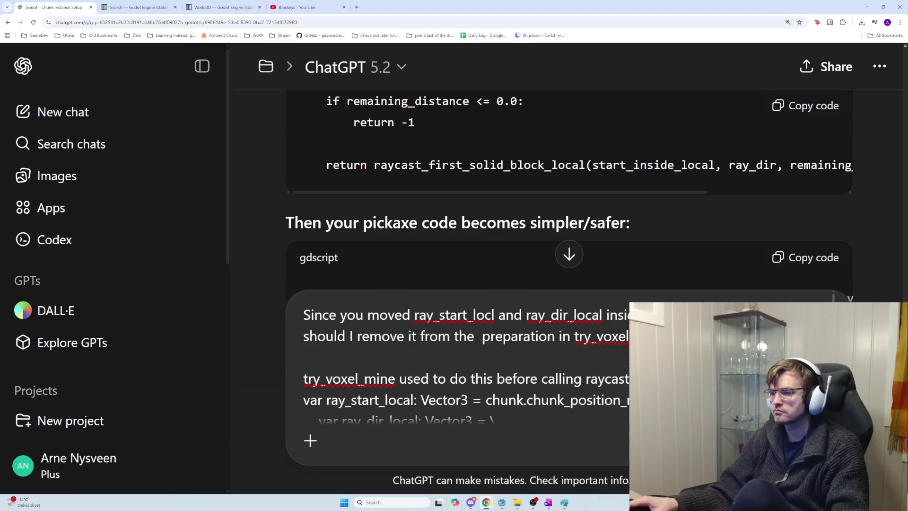
{"action": "scroll", "coordinate": [460, 380], "scroll_direction": "down", "scroll_amount": 3}
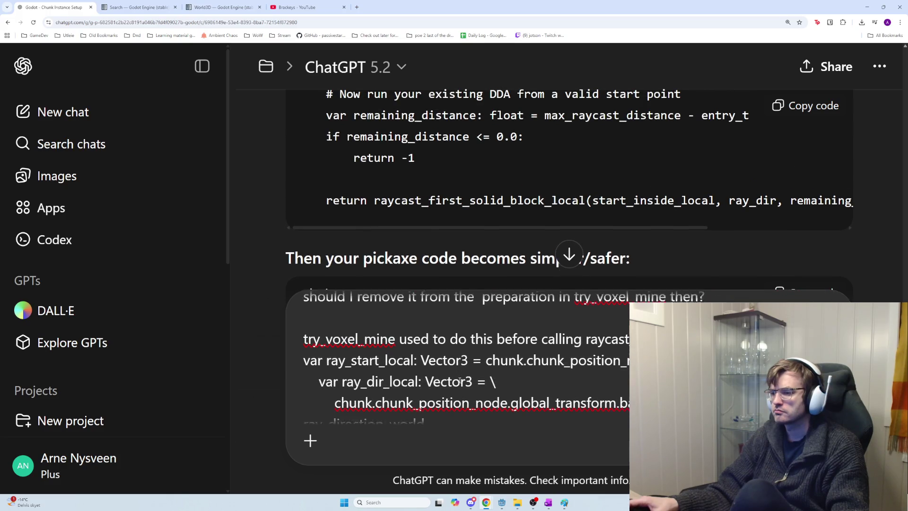
{"action": "scroll", "coordinate": [458, 379], "scroll_direction": "down", "scroll_amount": 1}
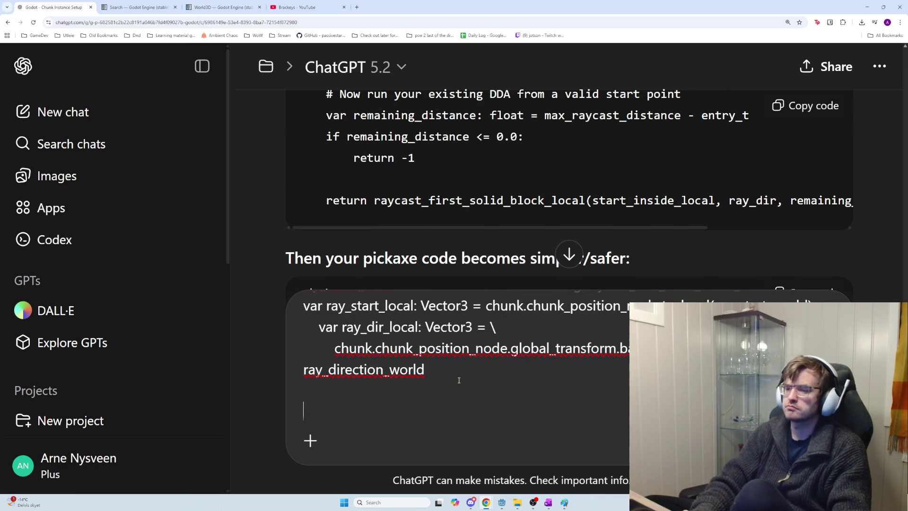
{"action": "scroll", "coordinate": [458, 379], "scroll_direction": "down", "scroll_amount": 1}
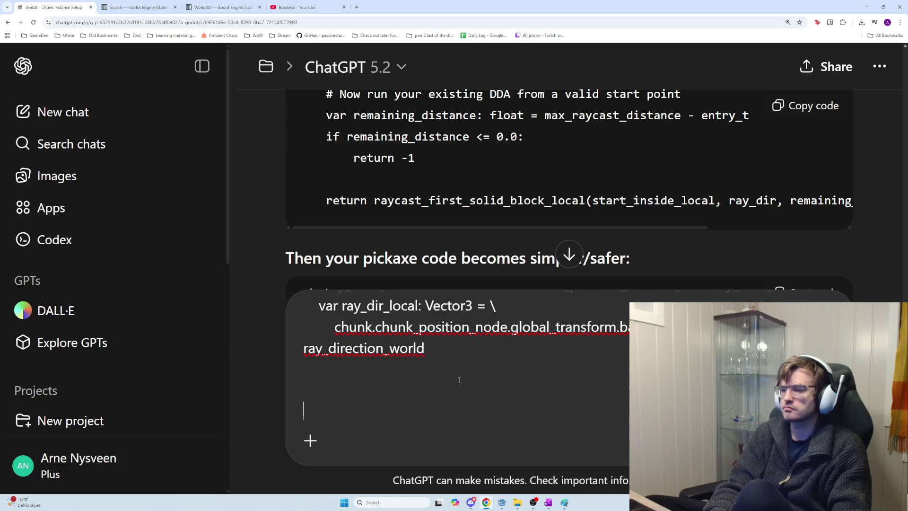
{"action": "key", "text": "ctrl+v"}
{"action": "key", "text": "alt+Tab"}
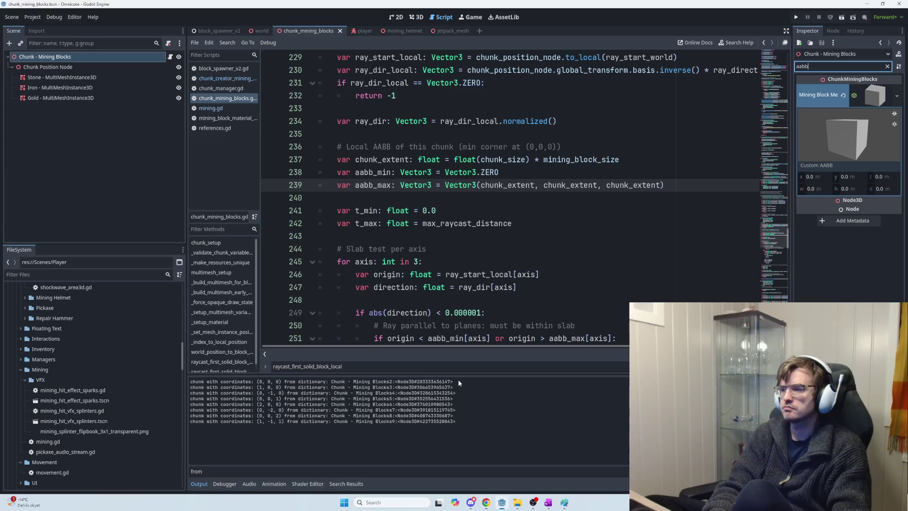
Quote the copied aabb_min and aabb_max lines under 'This line:' in the draft
{"action": "mouse_move", "coordinate": [664, 185]}
{"action": "left_mouse_down"}
{"action": "mouse_move", "coordinate": [328, 164]}
{"action": "mouse_move", "coordinate": [329, 173]}
{"action": "left_mouse_up"}
{"action": "key", "text": "alt+Tab"}
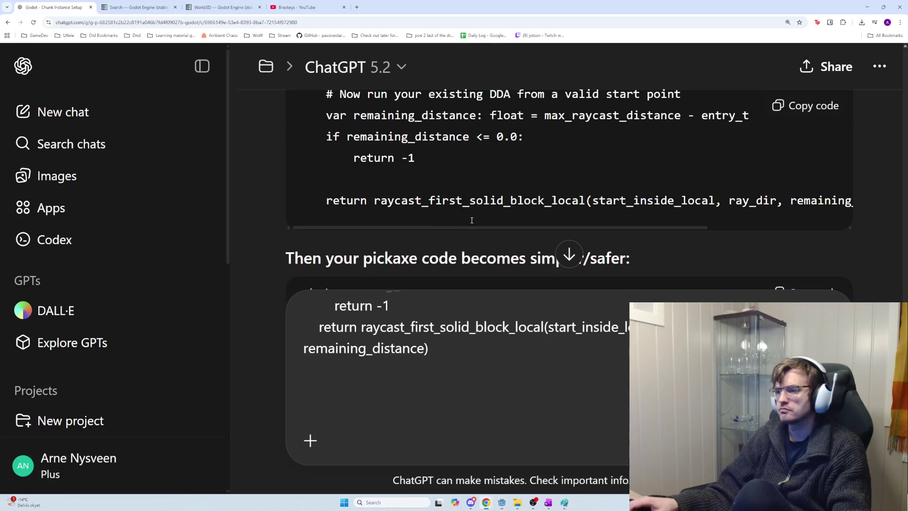
{"action": "type", "text": "I"}
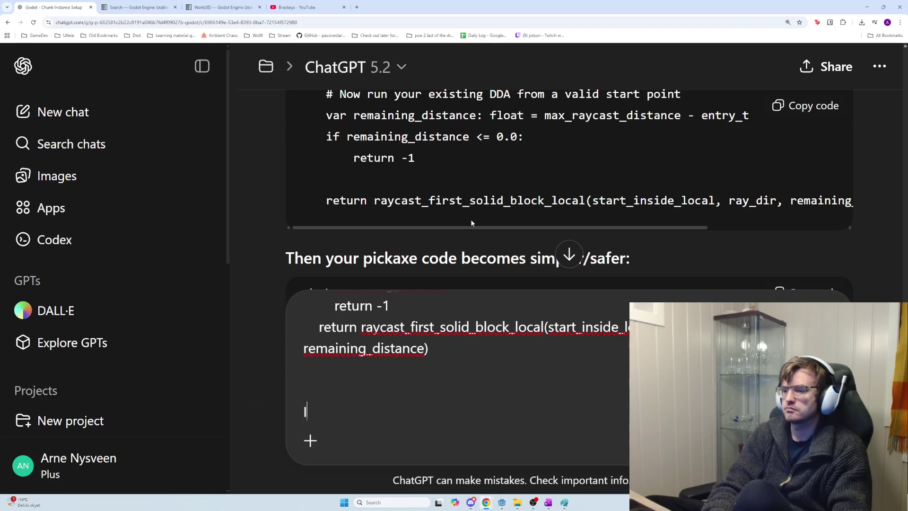
{"action": "type", "text": "This line:"}
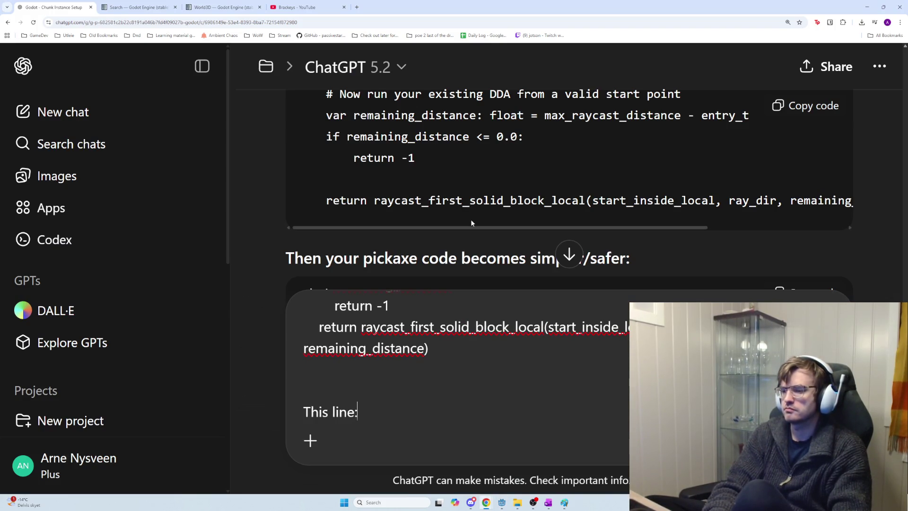
{"action": "key", "text": "shift+Return"}
{"action": "key", "text": "ctrl+v"}
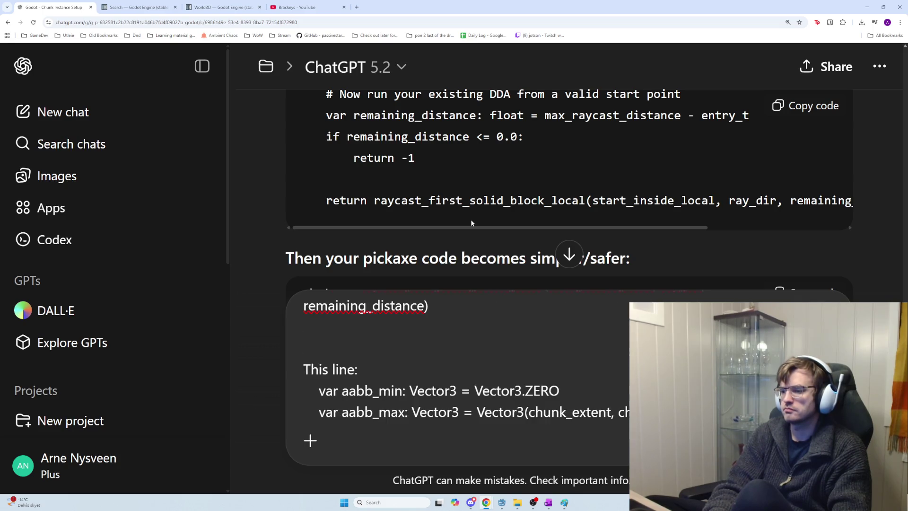
{"action": "key", "text": "shift+Return"}
{"action": "key", "text": "shift+Return"}
Add 'I thought aabb only had one value which set its area' below the quote
{"action": "type", "text": "I thought aabb only "}
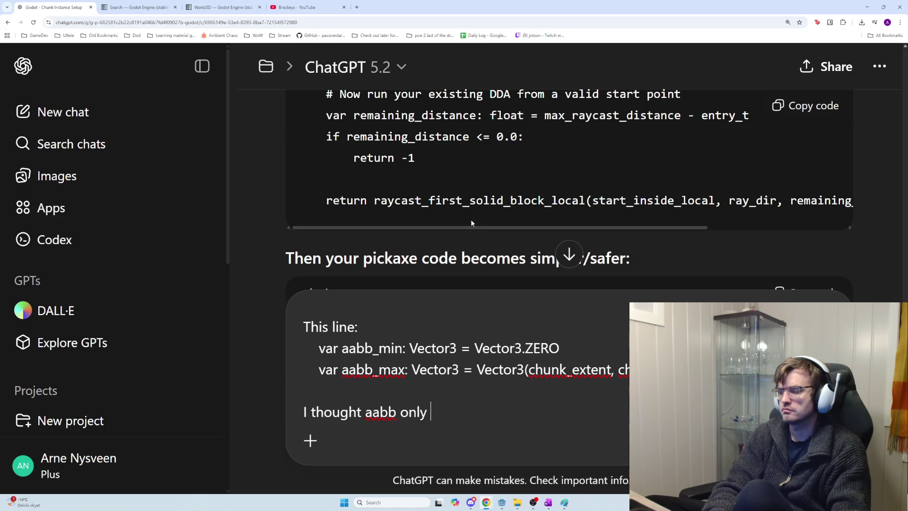
{"action": "type", "text": "had one value which set its "}
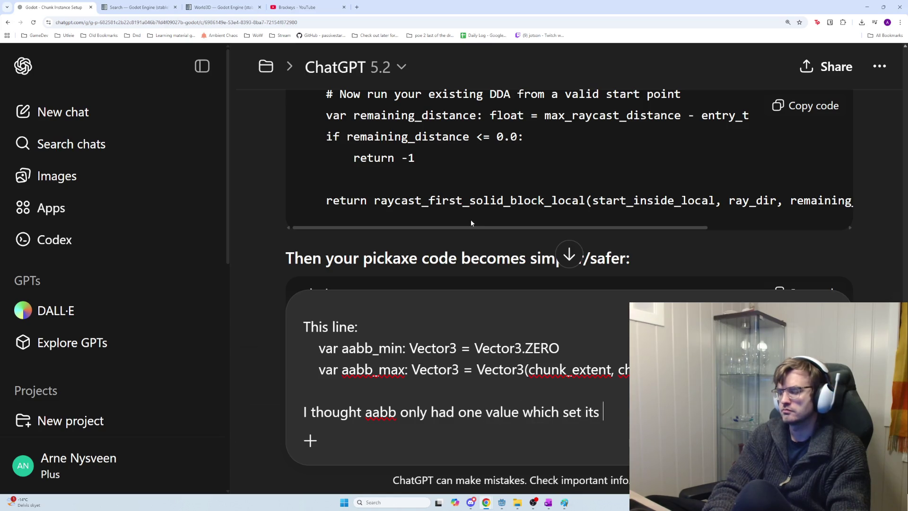
{"action": "type", "text": "r"}
{"action": "key", "text": "BackSpace"}
{"action": "type", "text": "area"}
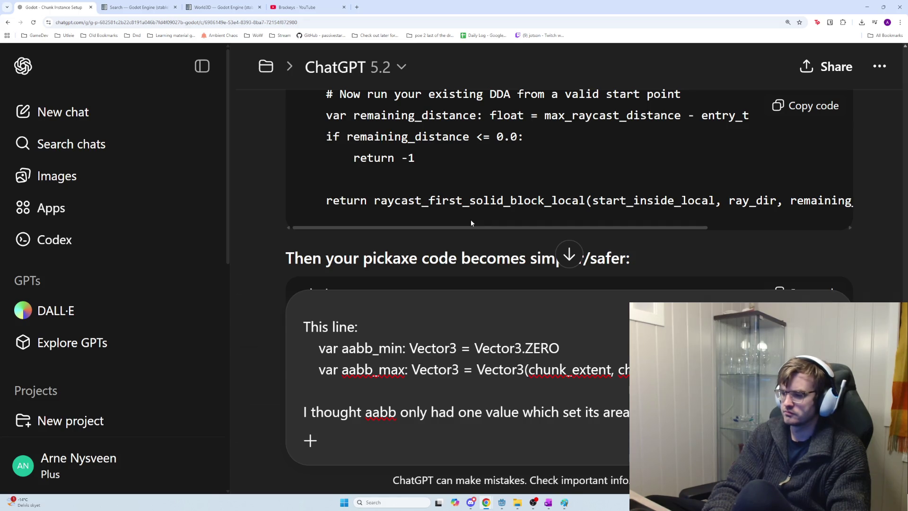
Continue the question: 'for a boxmesh? So how does min and max work for it?'
{"action": "type", "text": "for a box"}
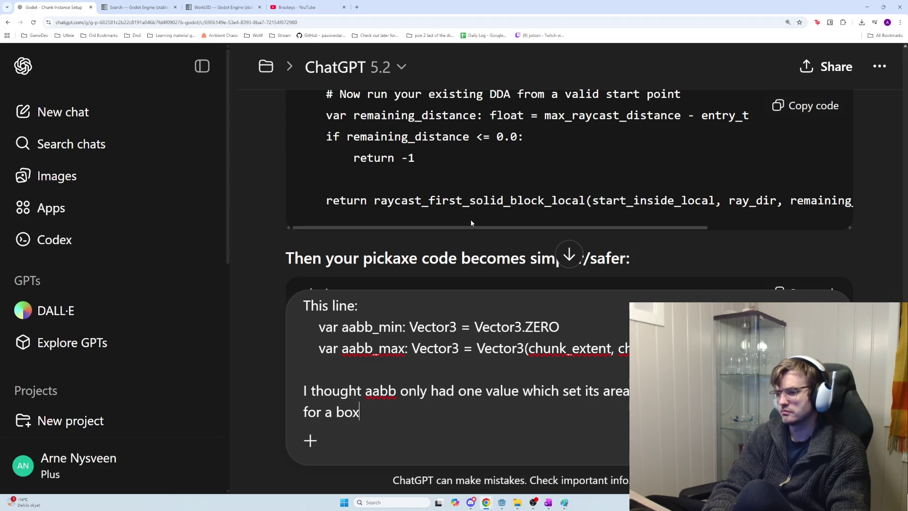
{"action": "type", "text": "mesh?"}
{"action": "key", "text": "shift+Return"}
{"action": "key", "text": "shift+Return"}
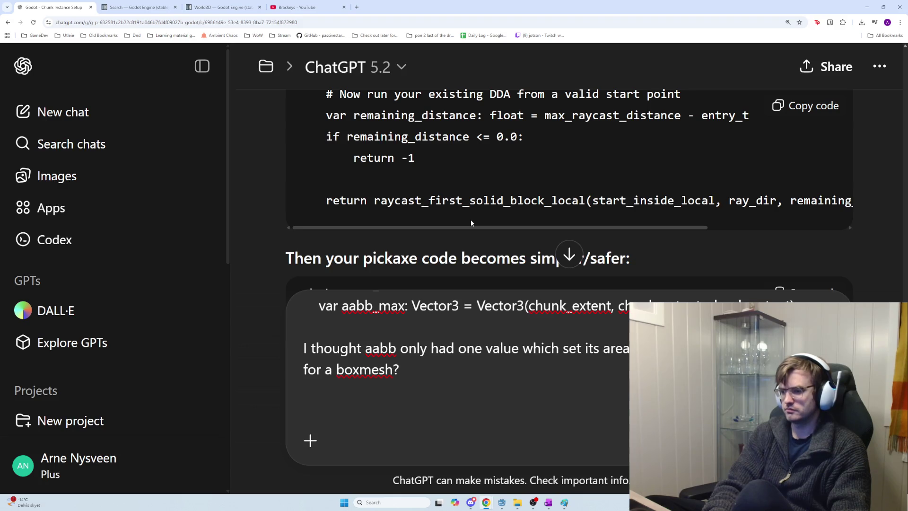
{"action": "key", "text": "BackSpace"}
{"action": "key", "text": "BackSpace"}
{"action": "key", "text": "BackSpace"}
{"action": "type", "text": "h. So how does min a"}
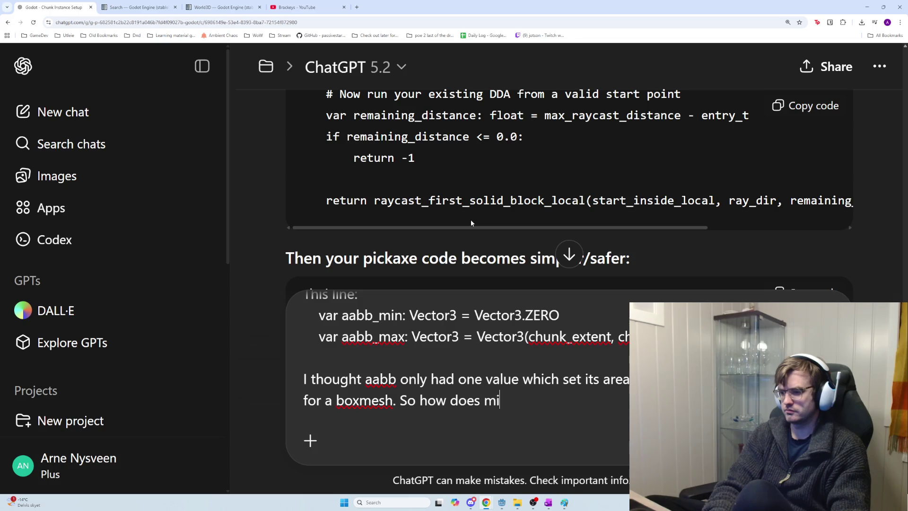
{"action": "type", "text": "nd max work"}
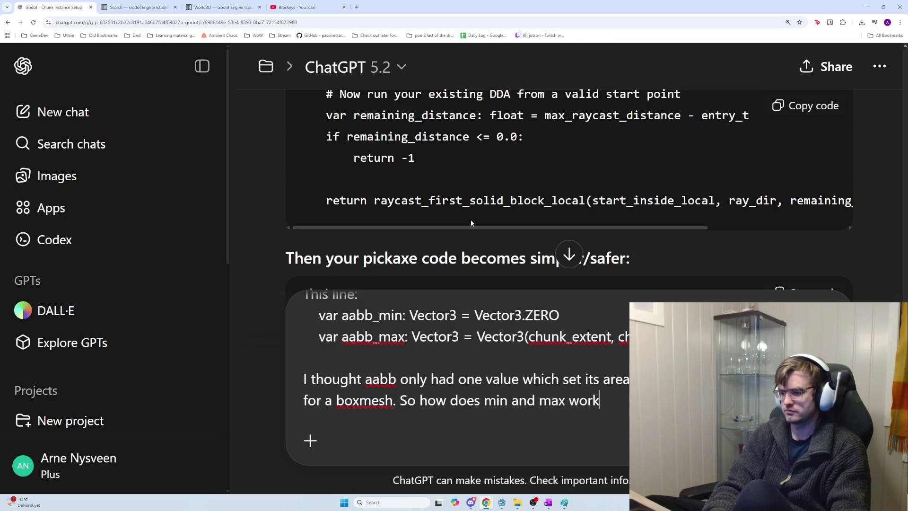
{"action": "type", "text": " for it?"}
{"action": "key", "text": "shift+Return"}
{"action": "key", "text": "shift+Return"}
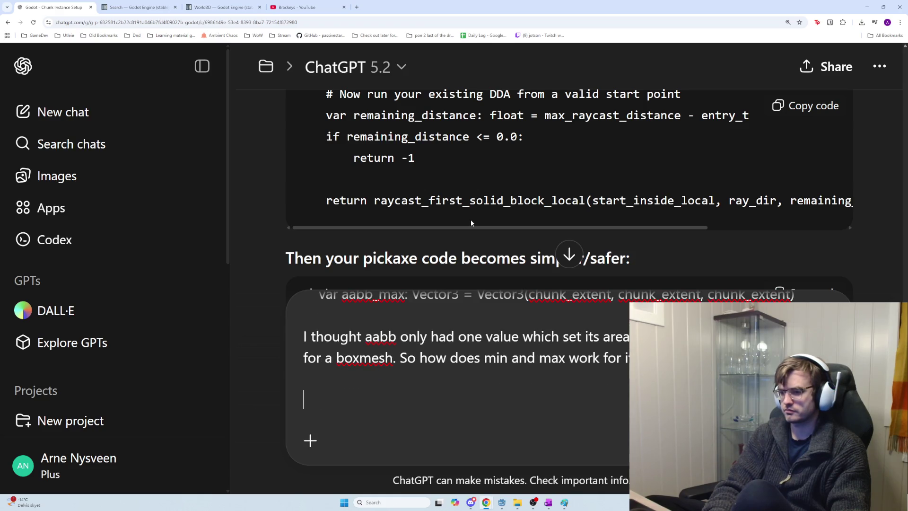
Point out that t_min, t_max and other non-readable names were used
{"action": "type", "text": "You "}
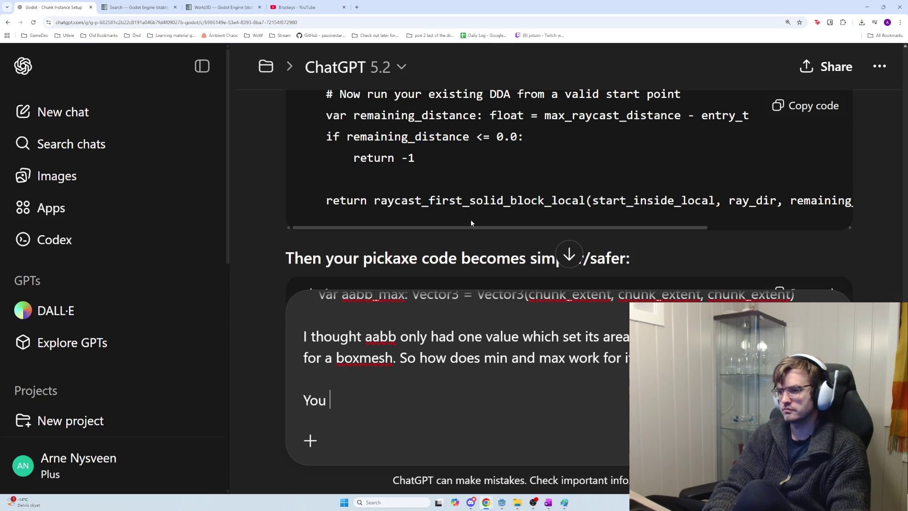
{"action": "type", "text": "y"}
{"action": "key", "text": "BackSpace"}
{"action": "type", "text": "used a"}
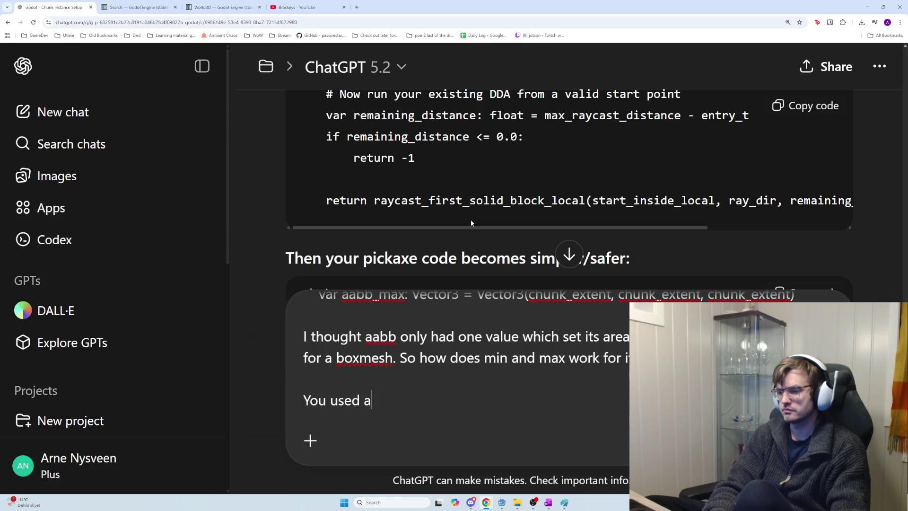
{"action": "type", "text": " lot of"}
{"action": "key", "text": "alt+Tab"}
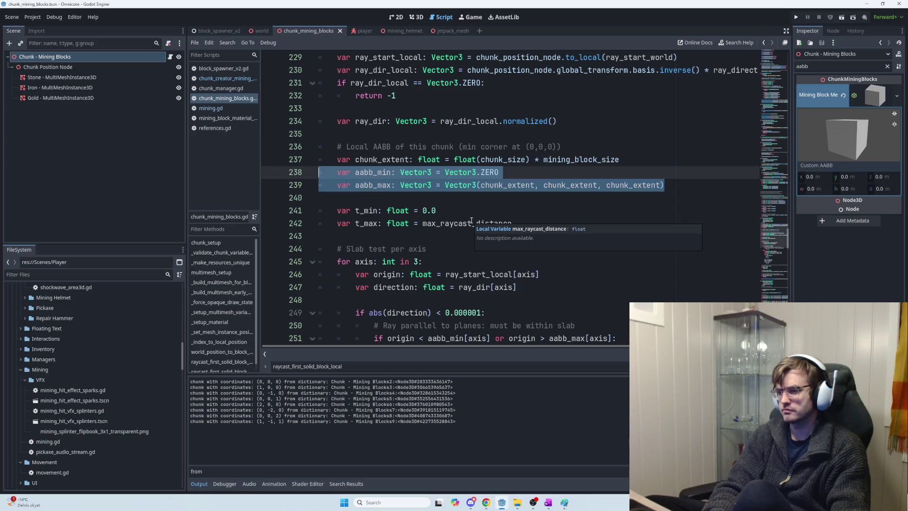
{"action": "key", "text": "alt+Tab"}
{"action": "type", "text": "t_min"}
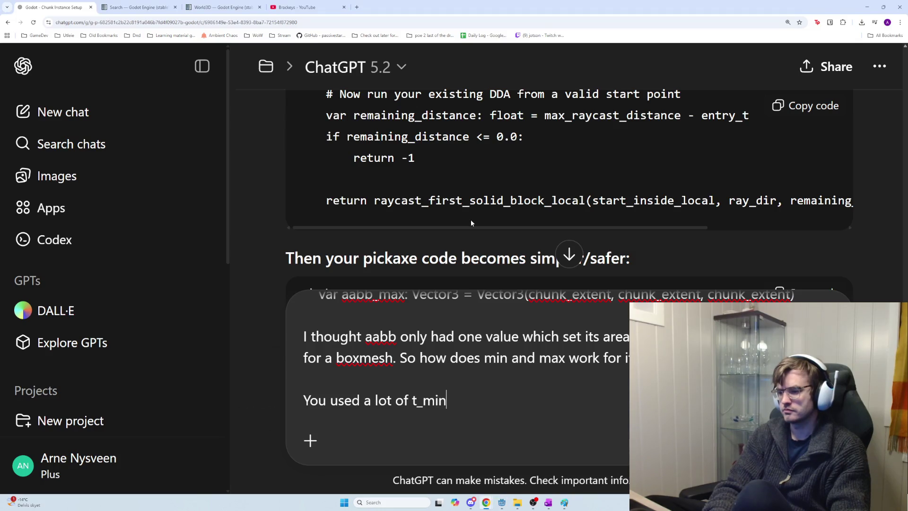
{"action": "type", "text": ", t_max and o"}
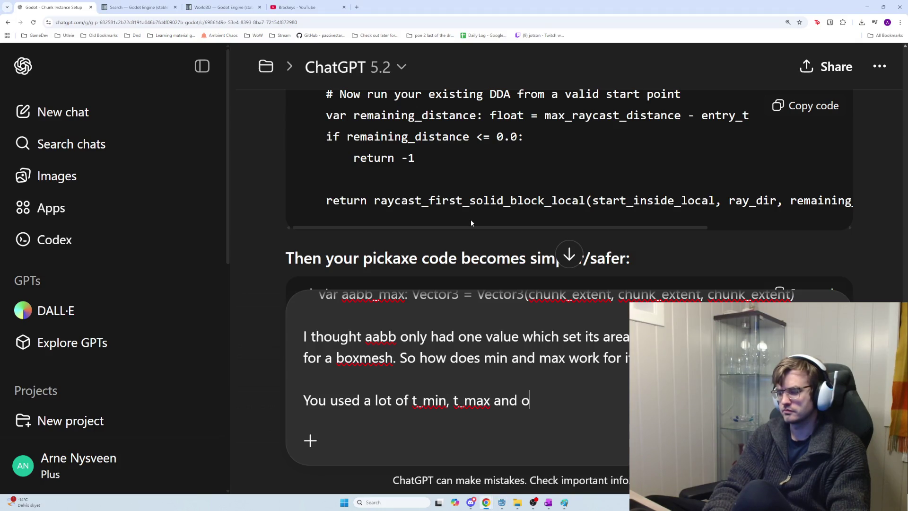
{"action": "type", "text": "ther "}
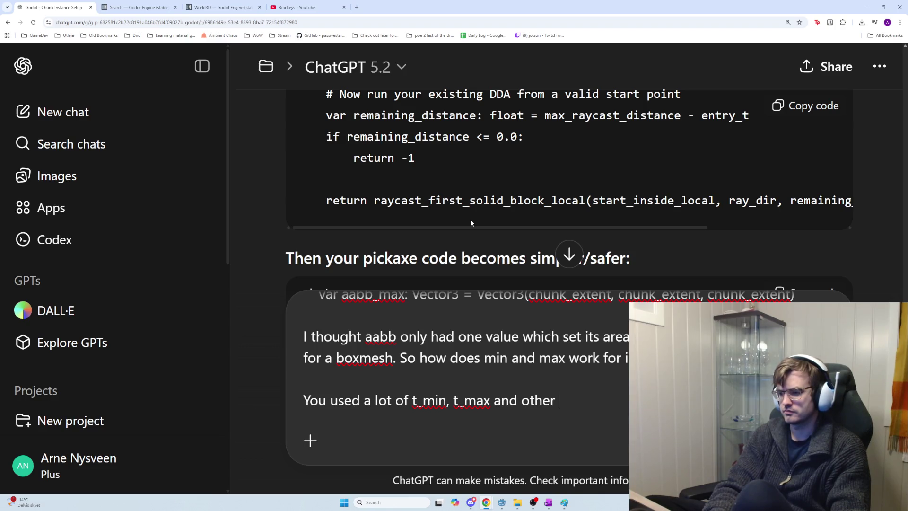
{"action": "type", "text": "non"}
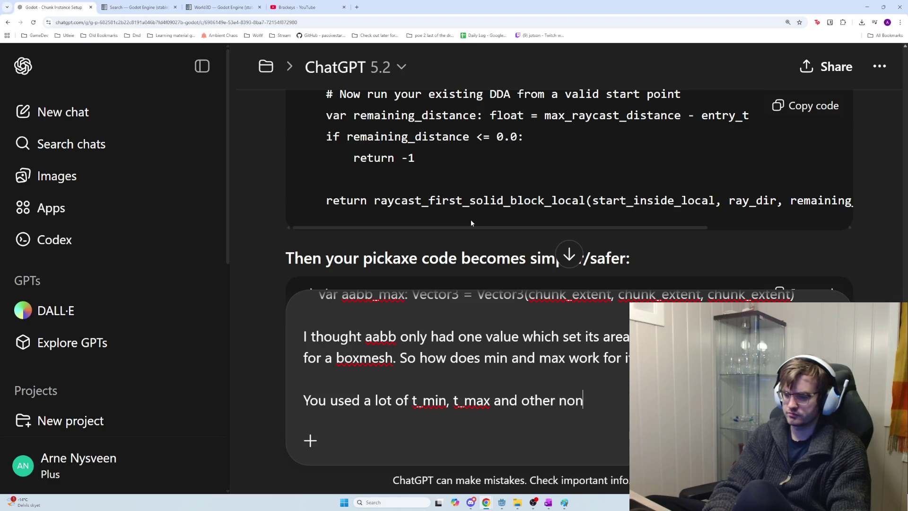
{"action": "type", "text": "-explain"}
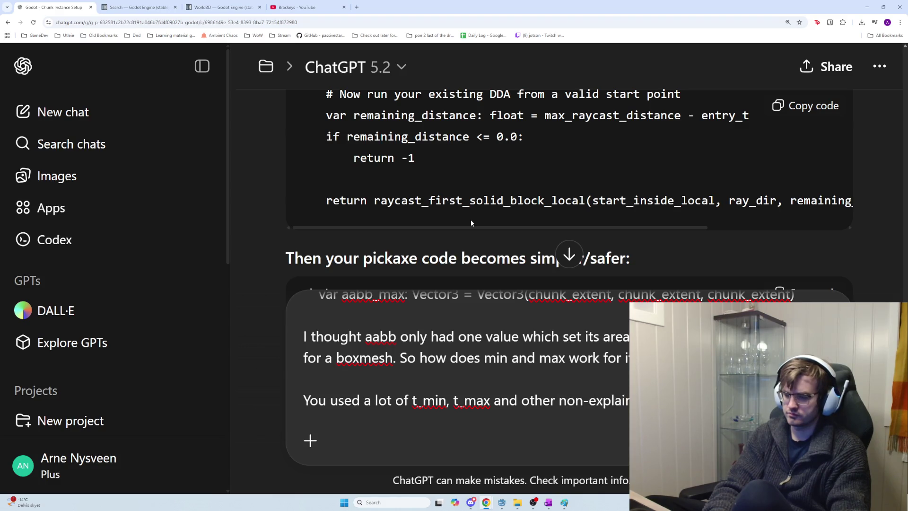
{"action": "key", "text": "BackSpace"}
{"action": "key", "text": "BackSpace"}
{"action": "key", "text": "BackSpace"}
{"action": "type", "text": "readab"}
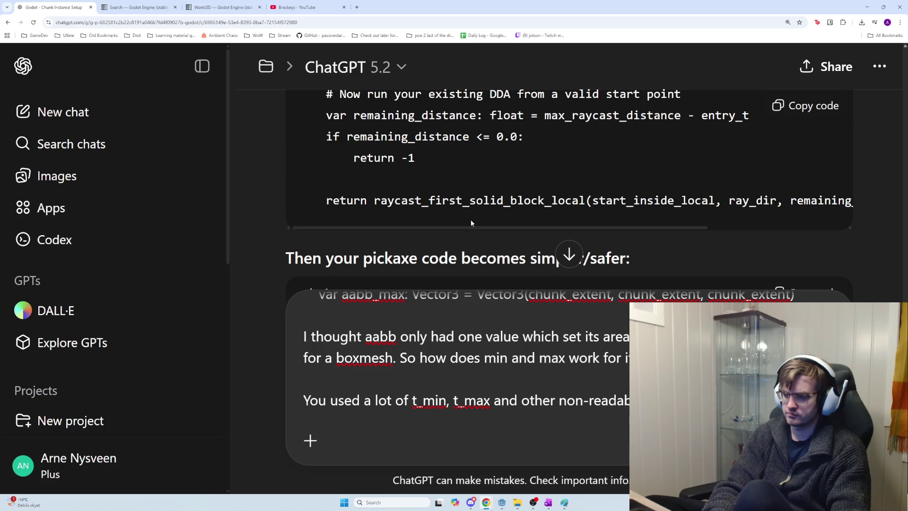
Explain they're hard to learn from, request names long enough to understand what's stored, and send
{"action": "type", "text": "it hard"}
{"action": "type", "text": " for me to unders"}
{"action": "type", "text": "tand and learn "}
{"action": "type", "text": "the"}
{"action": "key", "text": "BackSpace"}
{"action": "key", "text": "BackSpace"}
{"action": "key", "text": "BackSpace"}
{"action": "type", "text": "what's going"}
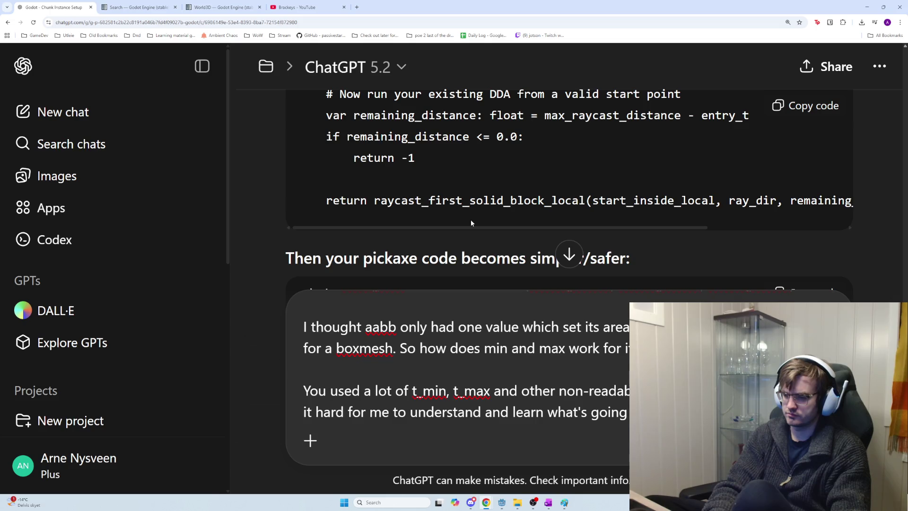
{"action": "type", "text": "it with "}
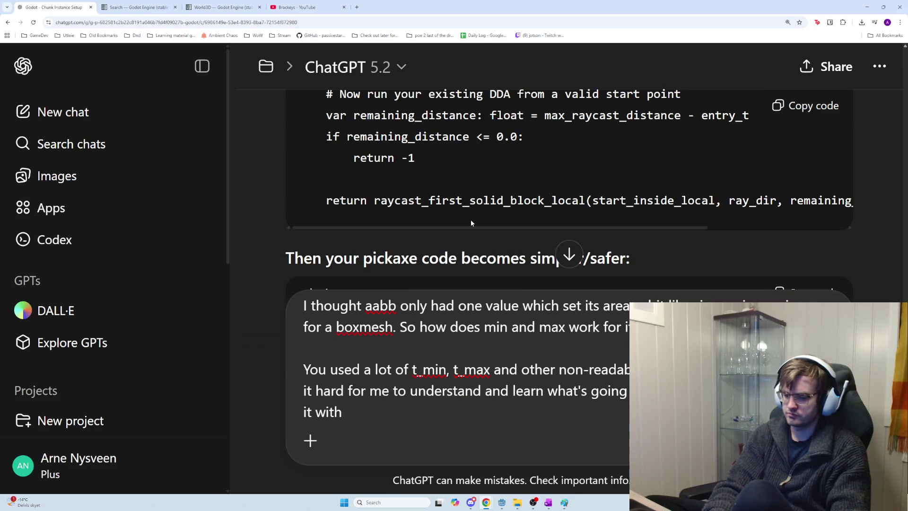
{"action": "type", "text": "variable la"}
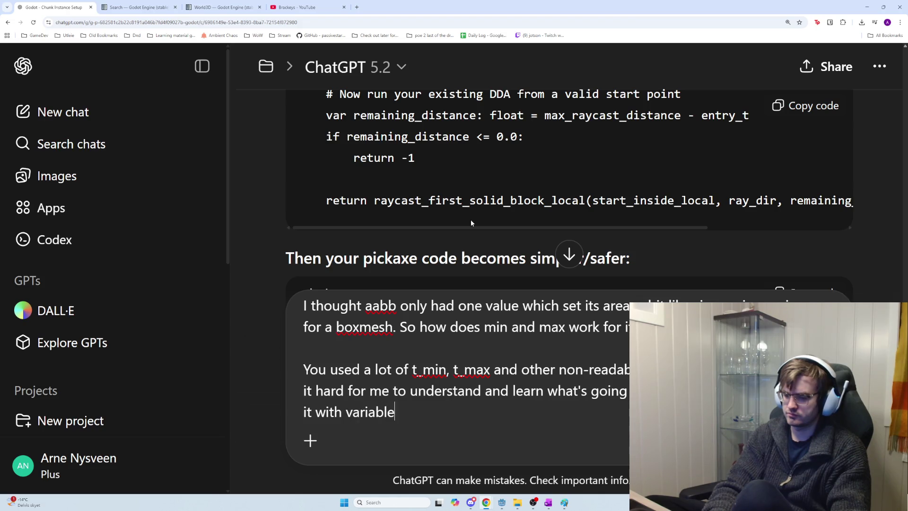
{"action": "key", "text": "BackSpace"}
{"action": "key", "text": "BackSpace"}
{"action": "type", "text": "names long e"}
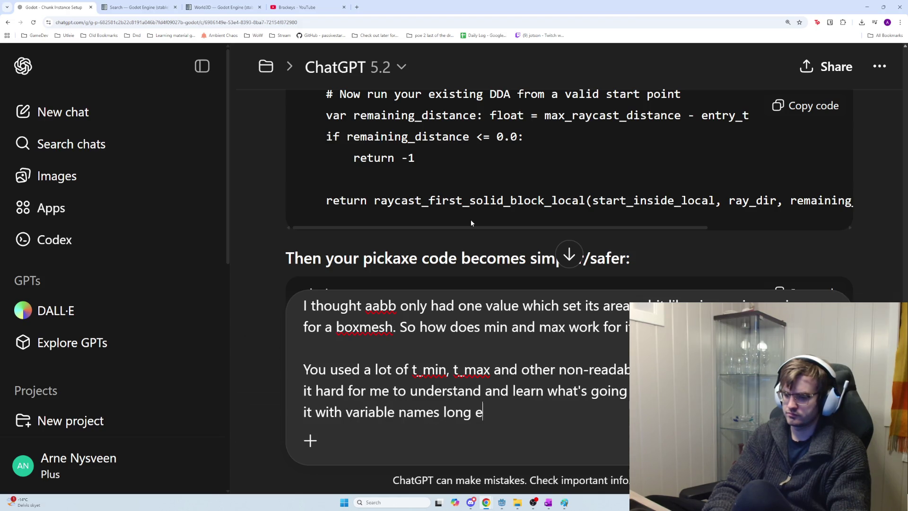
{"action": "type", "text": "nough that I can unders"}
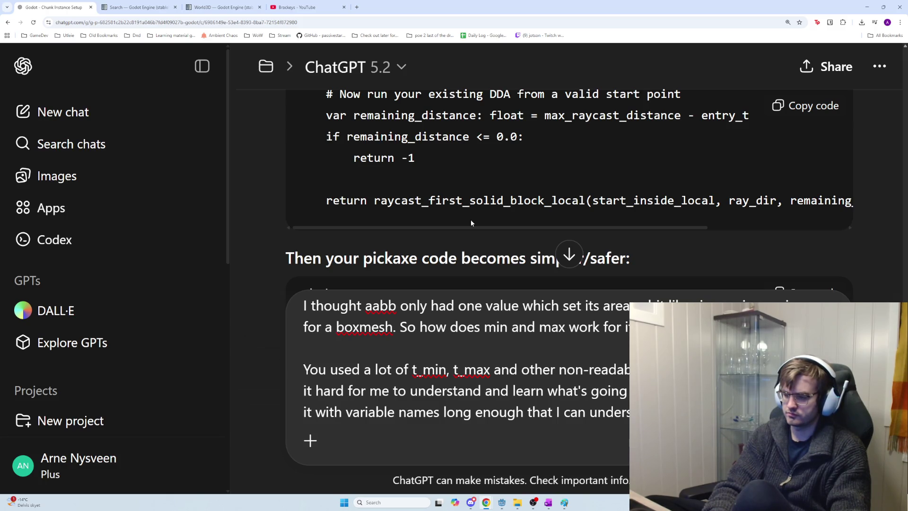
{"action": "type", "text": "doing"}
{"action": "key", "text": "ctrl+BackSpace"}
{"action": "type", "text": "storing"}
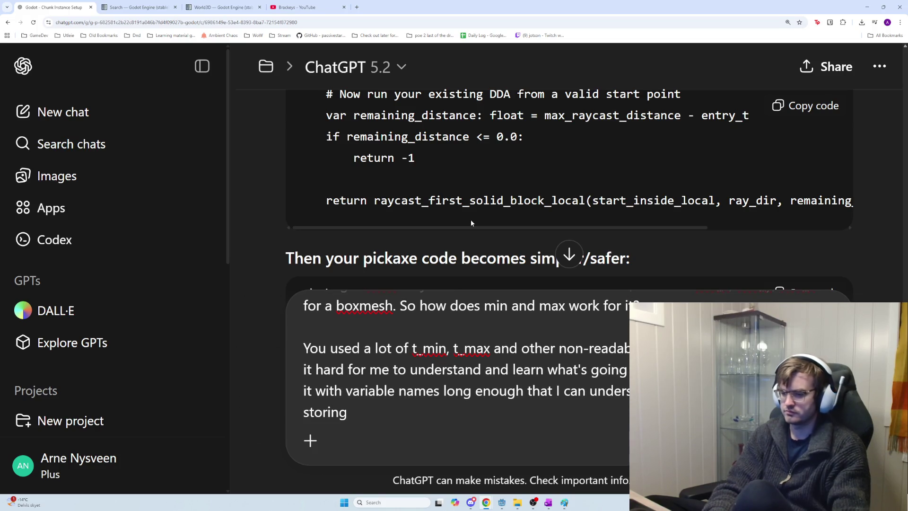
{"action": "key", "text": "Return"}
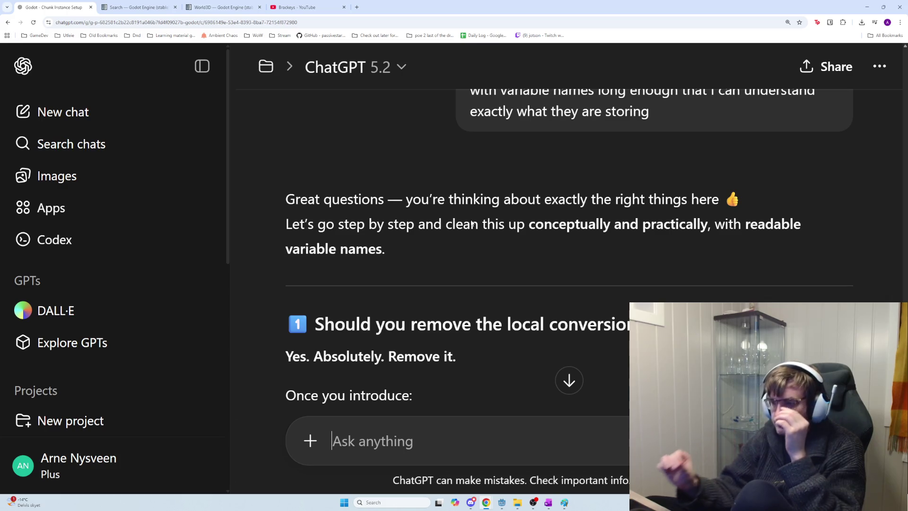
Read ChatGPT's reply down to the 'Correct _try_voxel_mine() shape' code block and back up
{"action": "scroll", "coordinate": [480, 249], "scroll_direction": "down", "scroll_amount": 2}
{"action": "scroll", "coordinate": [480, 255], "scroll_direction": "down", "scroll_amount": 2}
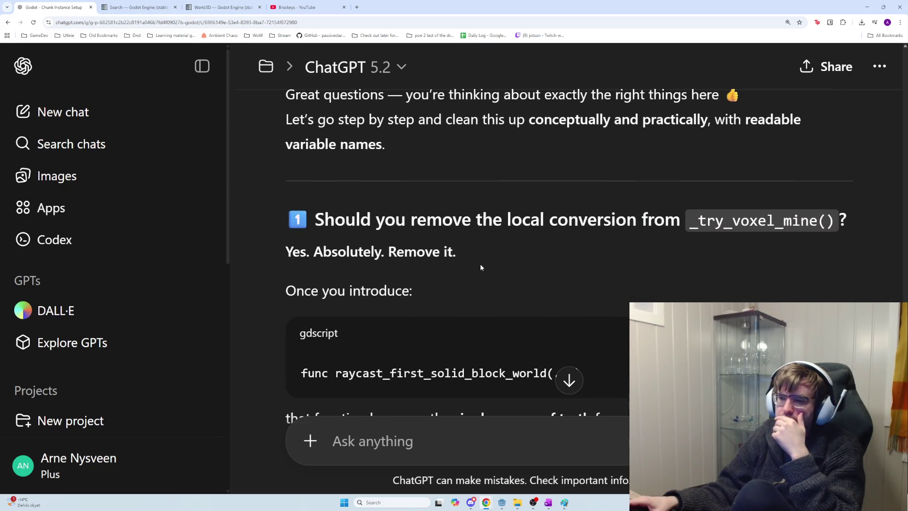
{"action": "scroll", "coordinate": [492, 294], "scroll_direction": "down", "scroll_amount": 3}
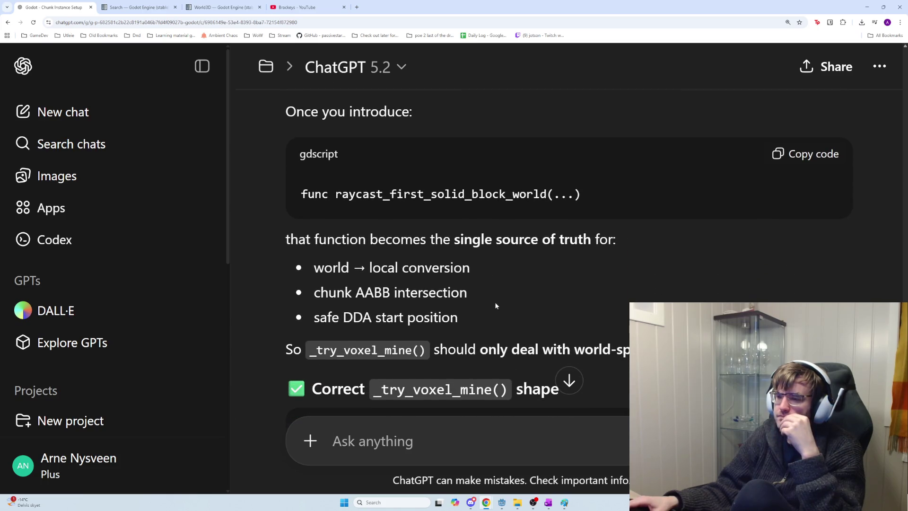
{"action": "scroll", "coordinate": [495, 303], "scroll_direction": "down", "scroll_amount": 2}
{"action": "scroll", "coordinate": [495, 306], "scroll_direction": "down", "scroll_amount": 2}
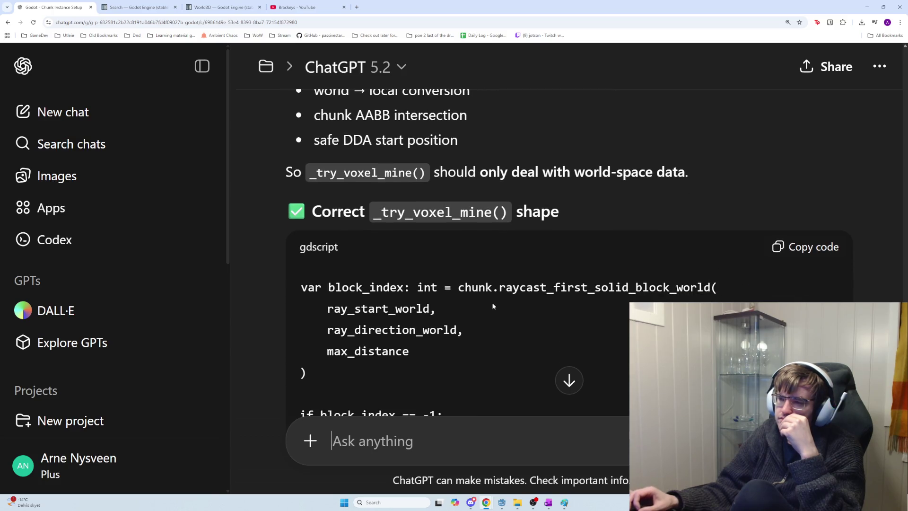
{"action": "scroll", "coordinate": [492, 306], "scroll_direction": "up", "scroll_amount": 8}
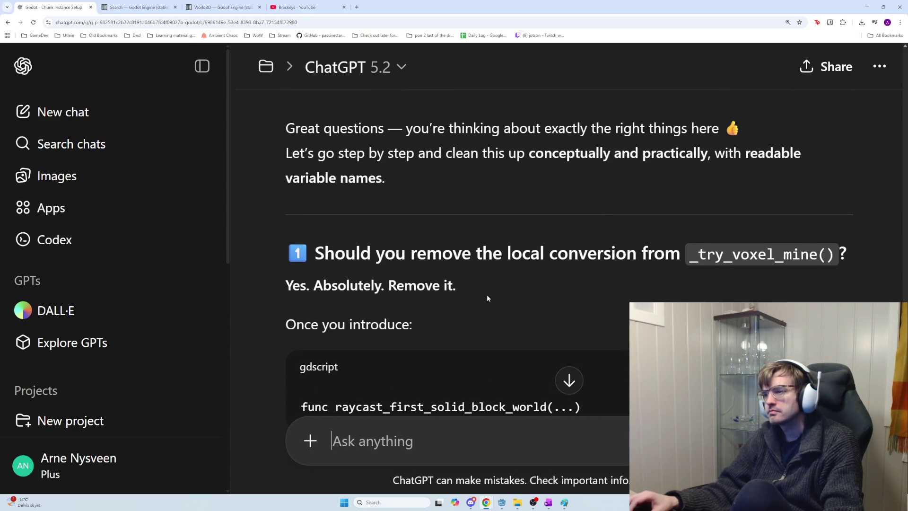
{"action": "key", "text": "alt+Tab"}
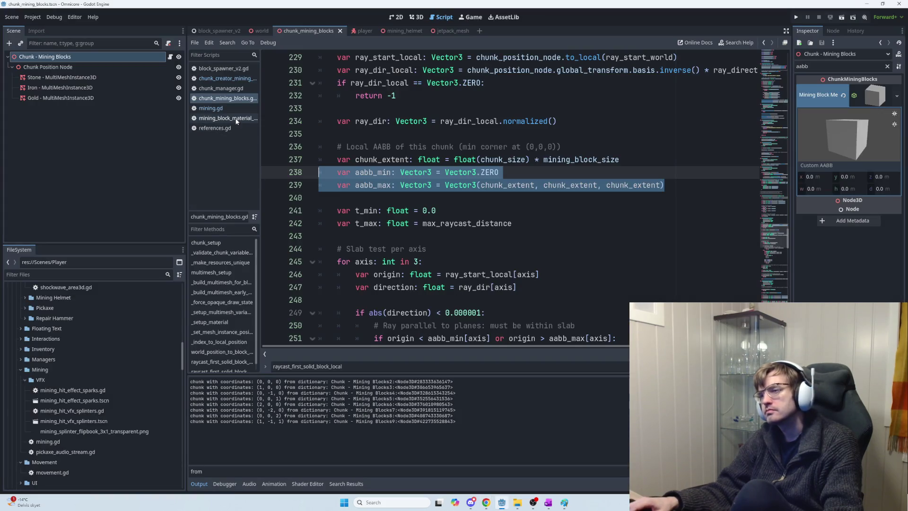
In mining.gd, delete the chunk-local ray conversion lines, their comment and extra blank lines
{"action": "left_click", "coordinate": [235, 109]}
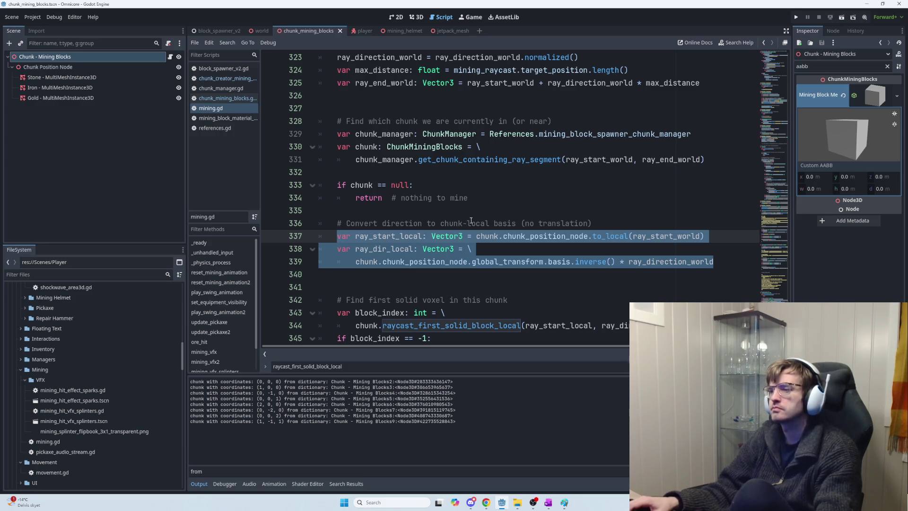
{"action": "key", "text": "BackSpace"}
{"action": "left_click_drag", "start_coordinate": [365, 230], "coordinate": [324, 215]}
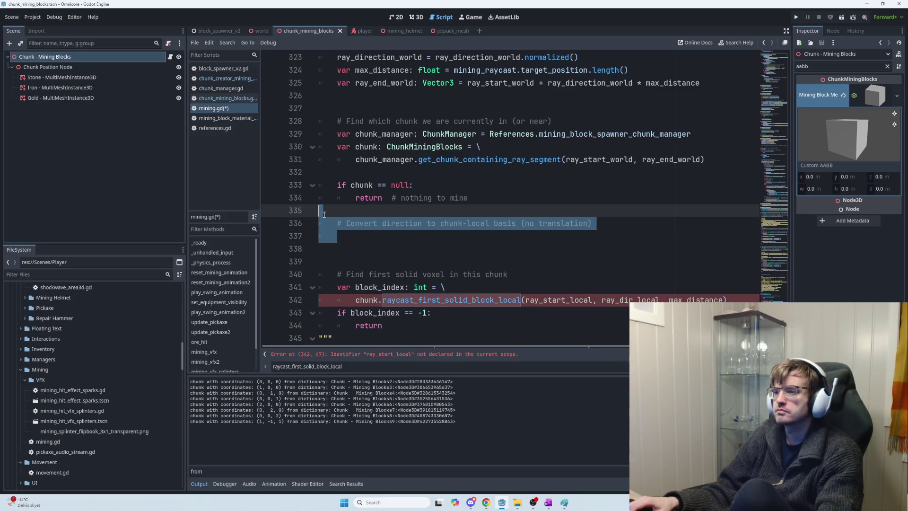
{"action": "key", "text": "BackSpace"}
{"action": "key", "text": "Delete"}
{"action": "key", "text": "Delete"}
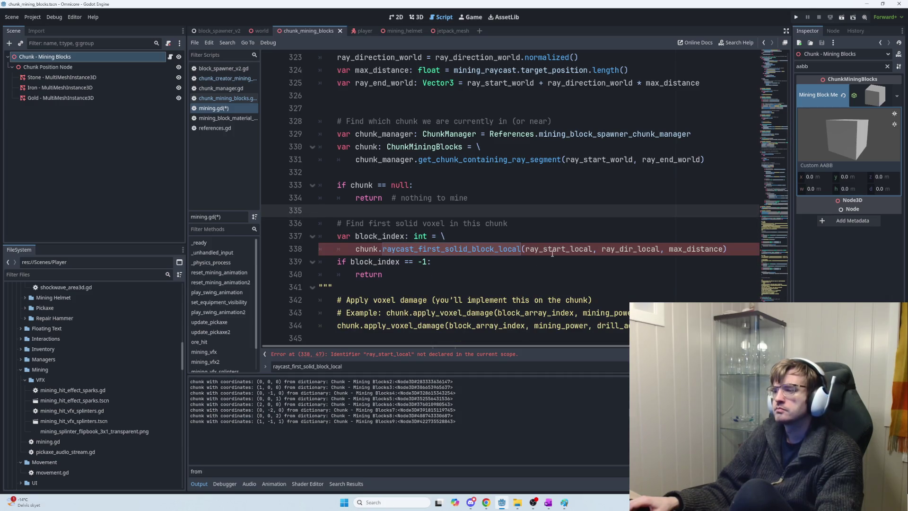
Change the raycast call arguments to ray_start_world and ray_direction_world, keeping max_distance
{"action": "left_click_drag", "start_coordinate": [592, 249], "coordinate": [566, 249]}
{"action": "key", "text": "BackSpace"}
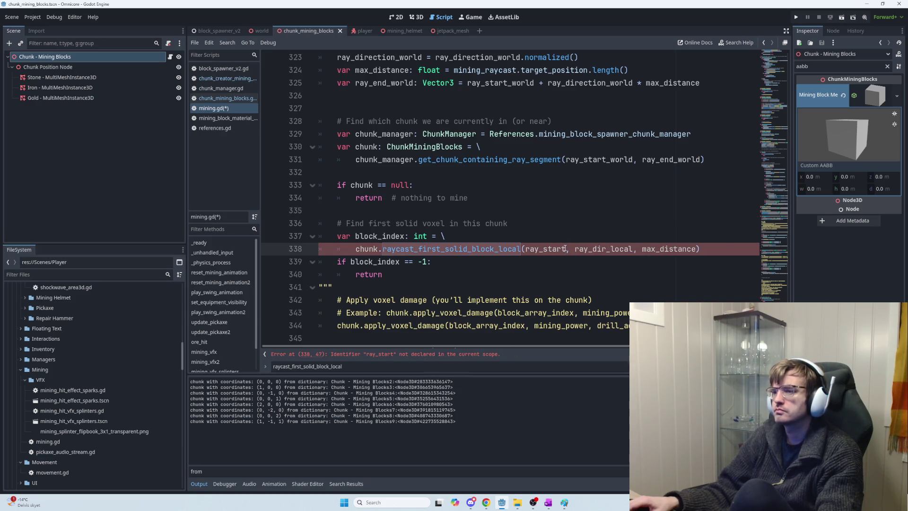
{"action": "scroll", "coordinate": [560, 257], "scroll_direction": "up", "scroll_amount": 1}
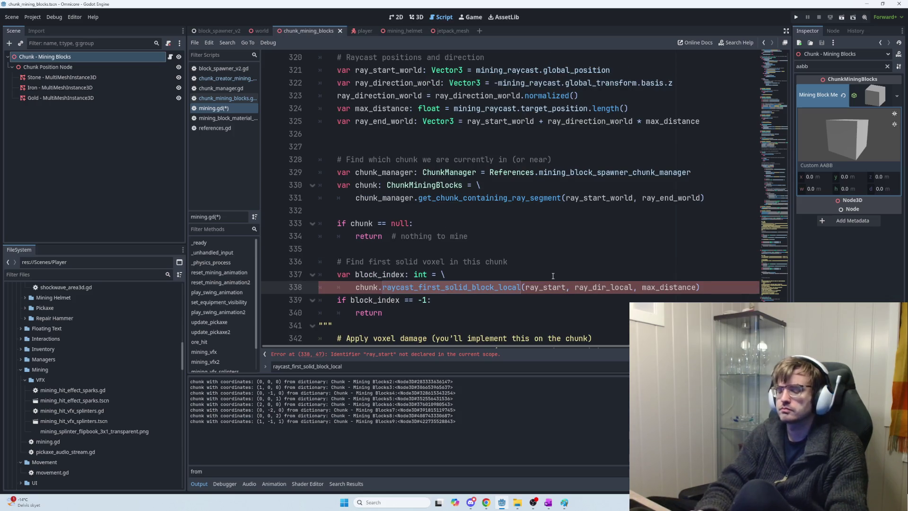
{"action": "type", "text": "_world"}
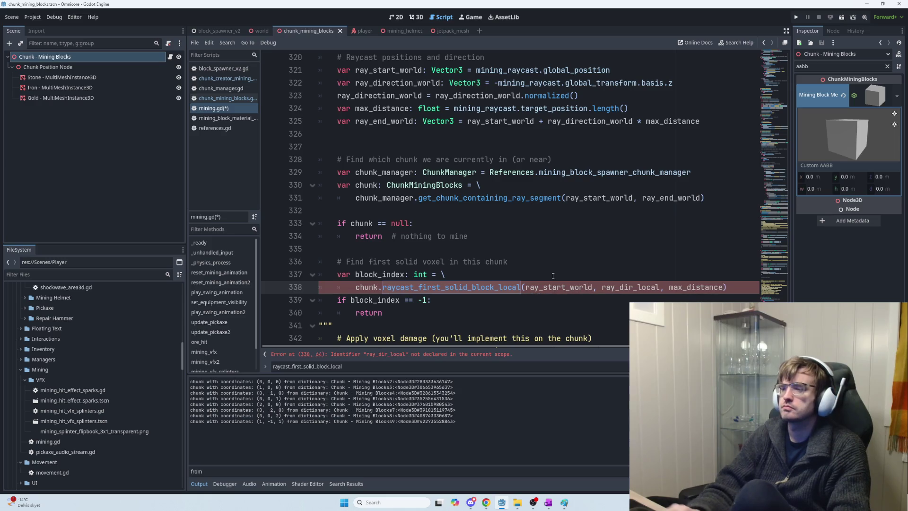
{"action": "left_click_drag", "start_coordinate": [661, 288], "coordinate": [640, 290]}
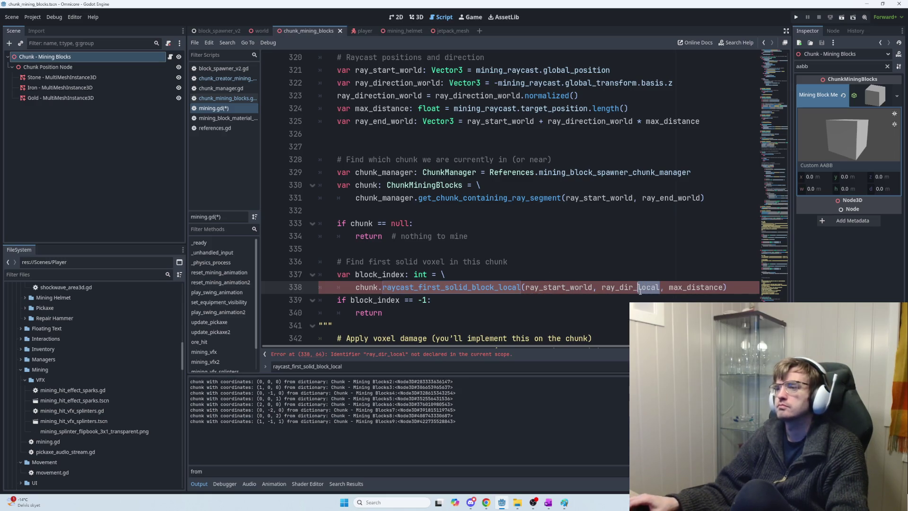
{"action": "type", "text": "world"}
{"action": "key", "text": "Return"}
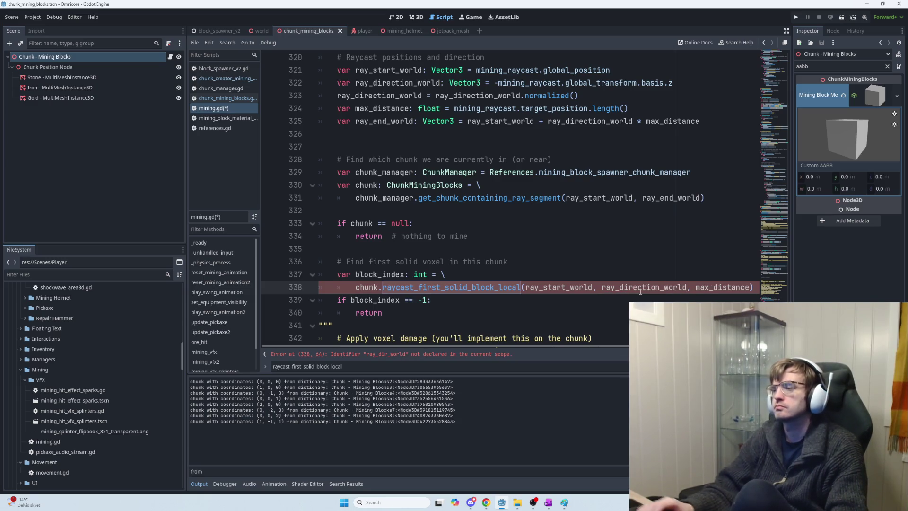
{"action": "double_click", "coordinate": [706, 287]}
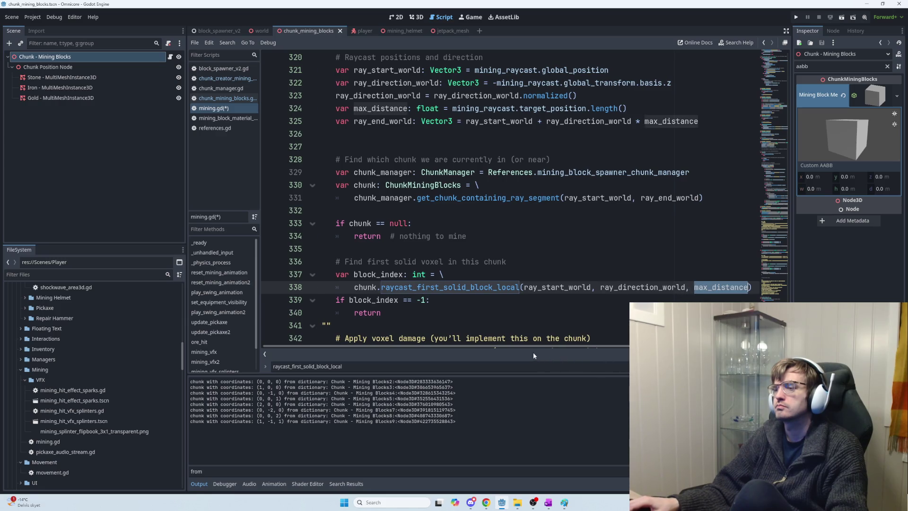
{"action": "mouse_move", "coordinate": [502, 290]}
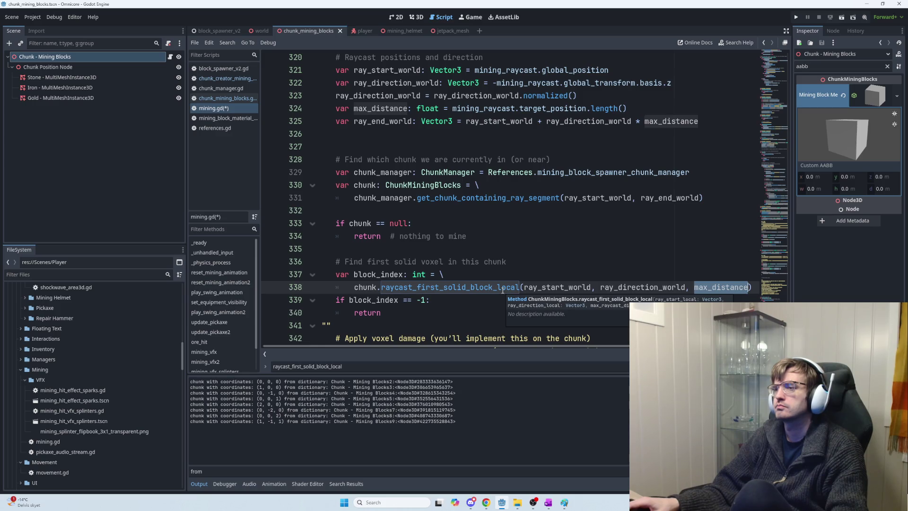
{"action": "left_click", "coordinate": [567, 224]}
{"action": "scroll", "coordinate": [567, 225], "scroll_direction": "down", "scroll_amount": 3}
{"action": "key", "text": "alt+Tab"}
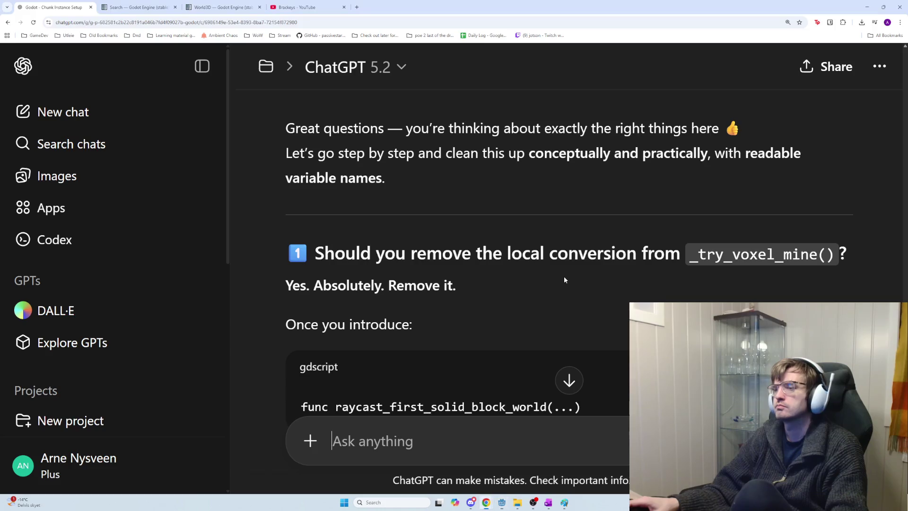
{"action": "scroll", "coordinate": [563, 276], "scroll_direction": "down", "scroll_amount": 5}
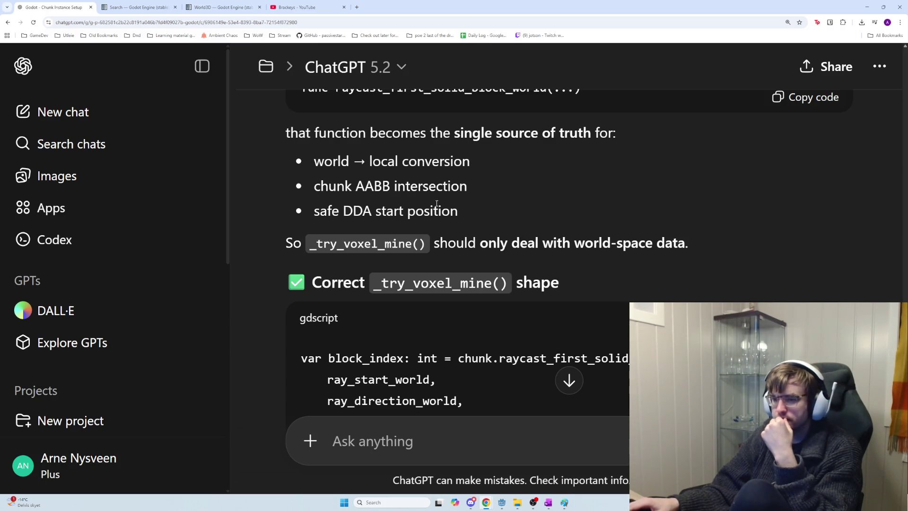
{"action": "left_click_drag", "start_coordinate": [439, 235], "coordinate": [693, 243]}
{"action": "left_click", "coordinate": [693, 243]}
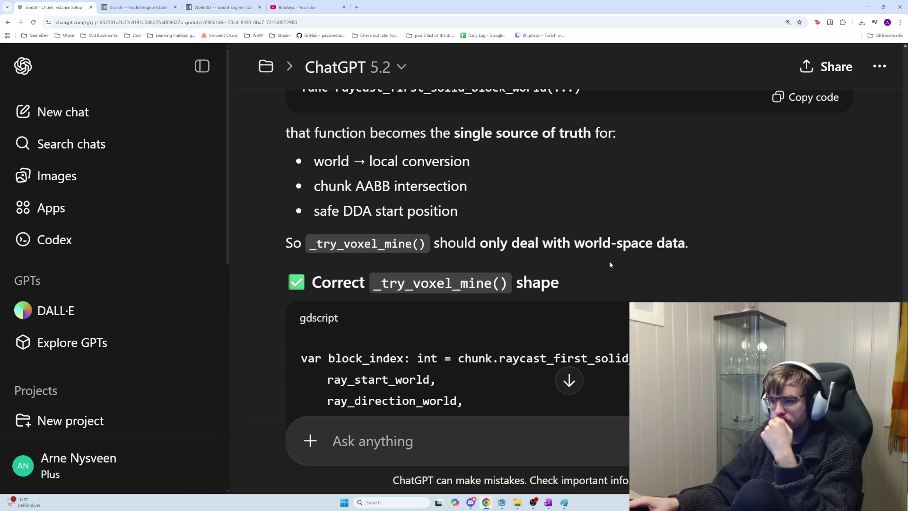
{"action": "left_click_drag", "start_coordinate": [604, 280], "coordinate": [311, 276]}
{"action": "scroll", "coordinate": [339, 323], "scroll_direction": "down", "scroll_amount": 1}
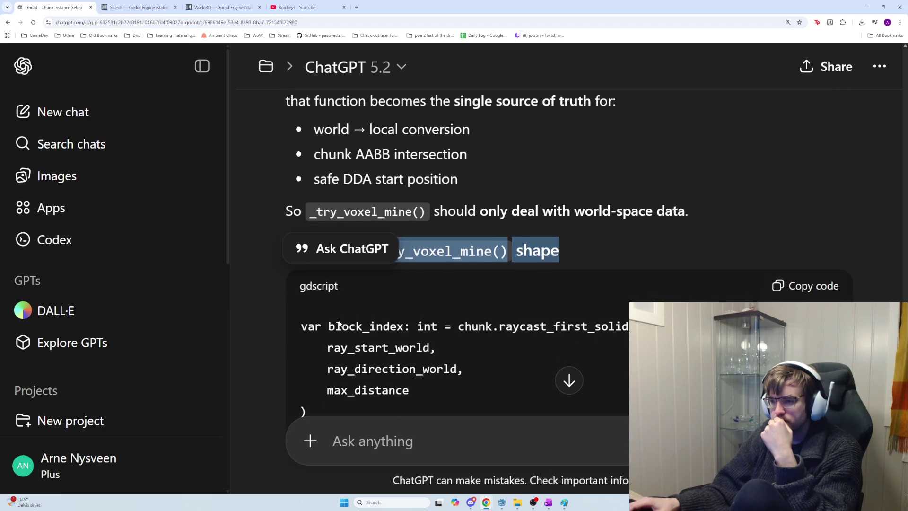
{"action": "left_click", "coordinate": [361, 324]}
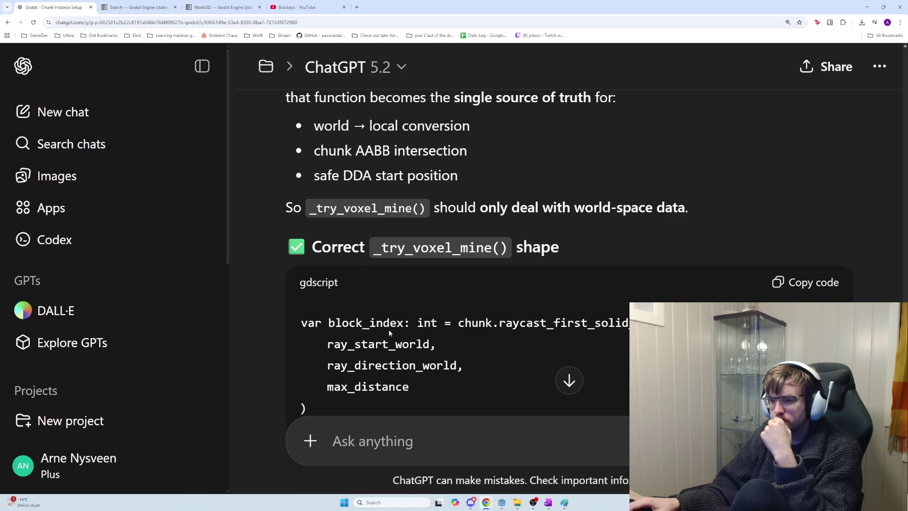
{"action": "scroll", "coordinate": [389, 332], "scroll_direction": "down", "scroll_amount": 1}
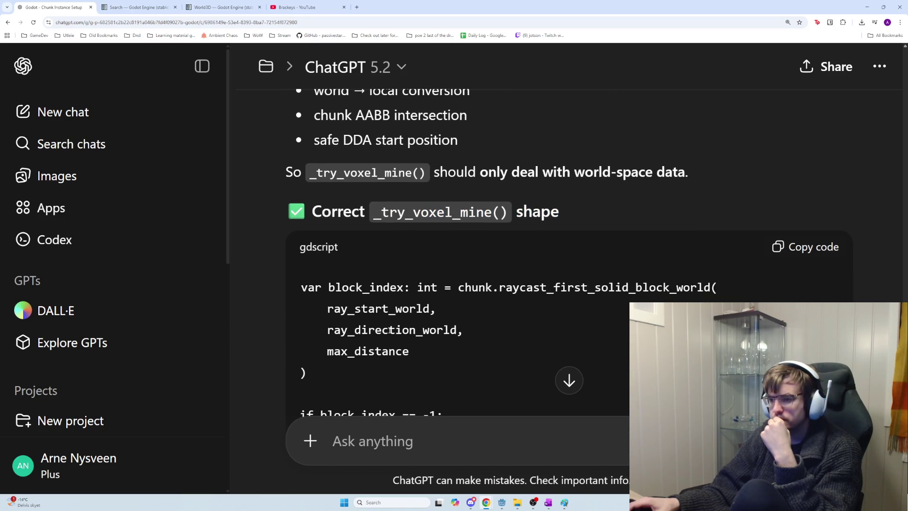
{"action": "scroll", "coordinate": [389, 330], "scroll_direction": "down", "scroll_amount": 1}
{"action": "scroll", "coordinate": [389, 330], "scroll_direction": "down", "scroll_amount": 2}
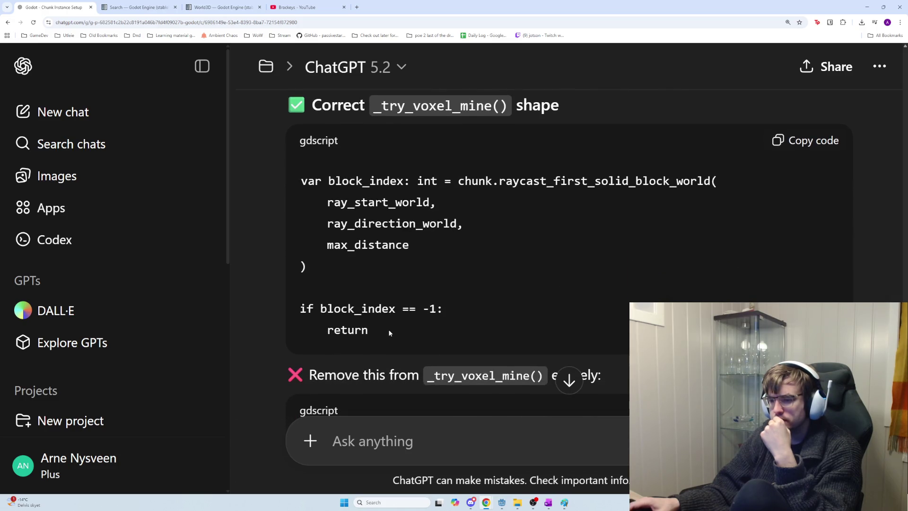
{"action": "scroll", "coordinate": [388, 331], "scroll_direction": "down", "scroll_amount": 1}
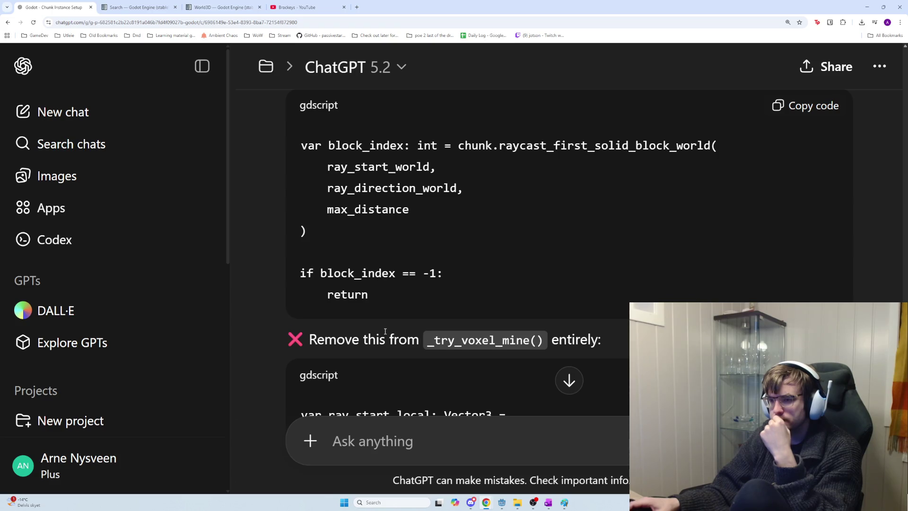
{"action": "scroll", "coordinate": [385, 331], "scroll_direction": "down", "scroll_amount": 1}
{"action": "scroll", "coordinate": [385, 335], "scroll_direction": "down", "scroll_amount": 3}
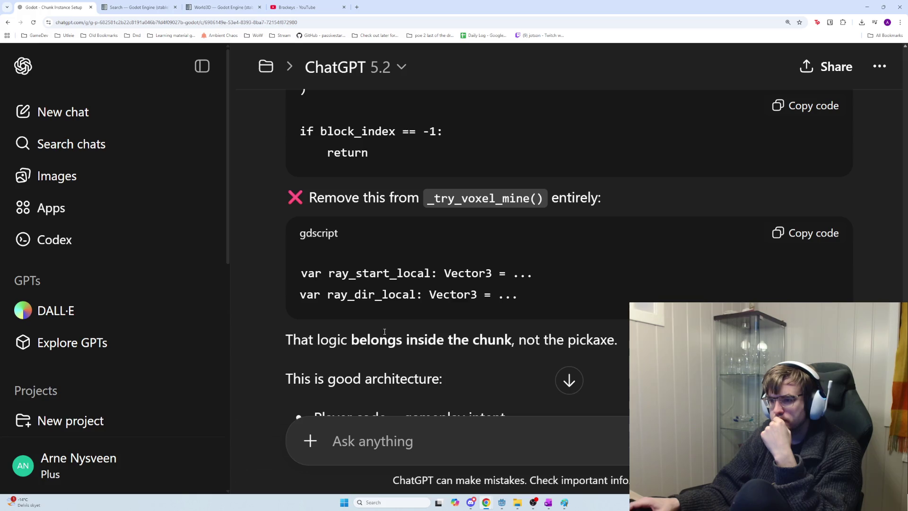
{"action": "scroll", "coordinate": [384, 331], "scroll_direction": "down", "scroll_amount": 4}
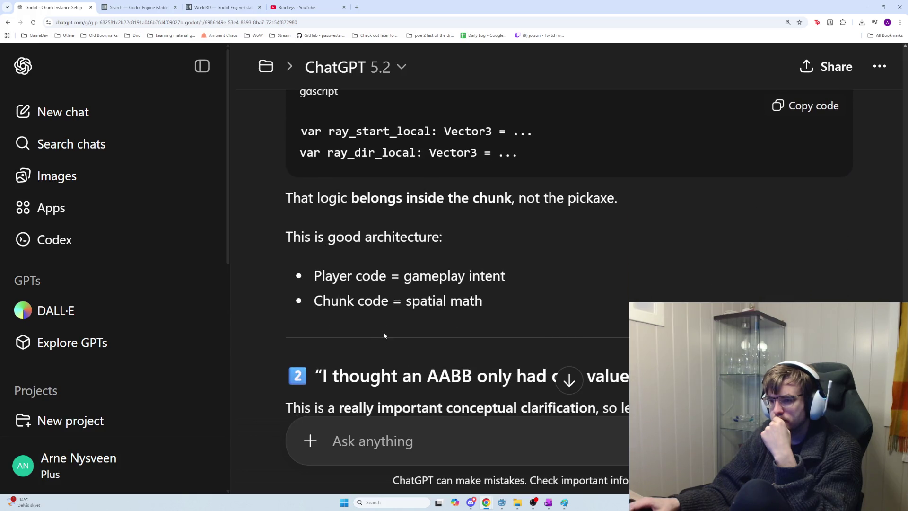
{"action": "scroll", "coordinate": [384, 335], "scroll_direction": "down", "scroll_amount": 1}
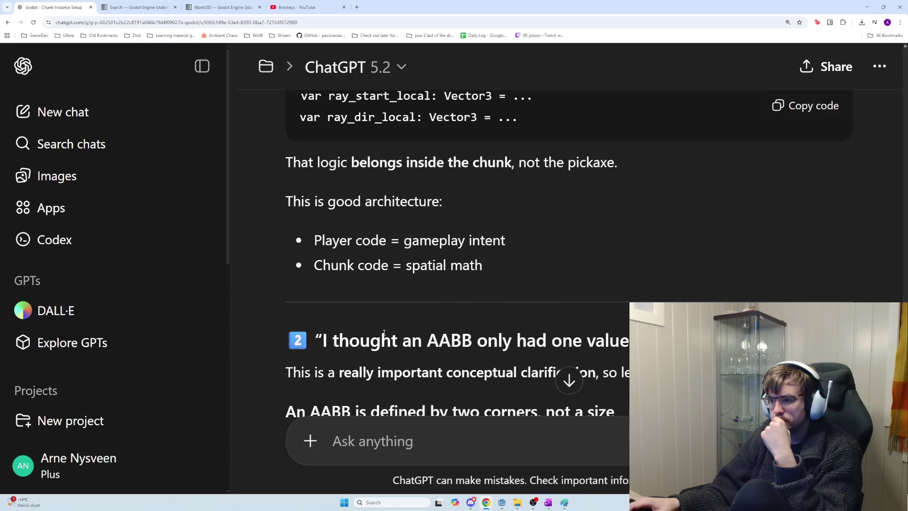
{"action": "scroll", "coordinate": [383, 333], "scroll_direction": "down", "scroll_amount": 2}
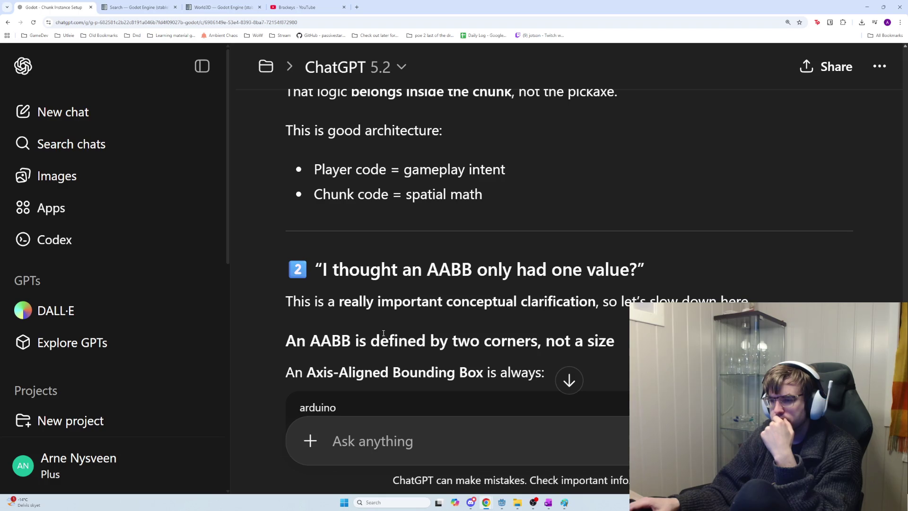
{"action": "scroll", "coordinate": [383, 333], "scroll_direction": "down", "scroll_amount": 3}
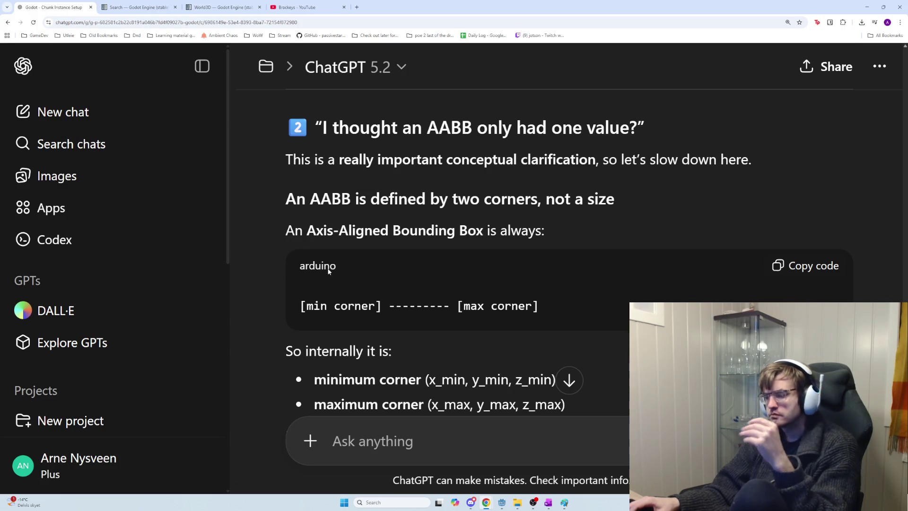
{"action": "scroll", "coordinate": [334, 271], "scroll_direction": "down", "scroll_amount": 3}
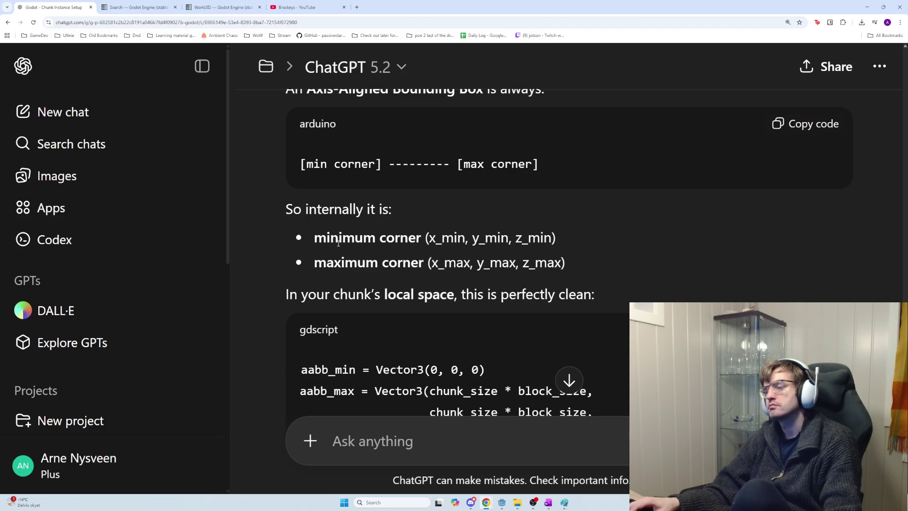
{"action": "key", "text": "alt"}
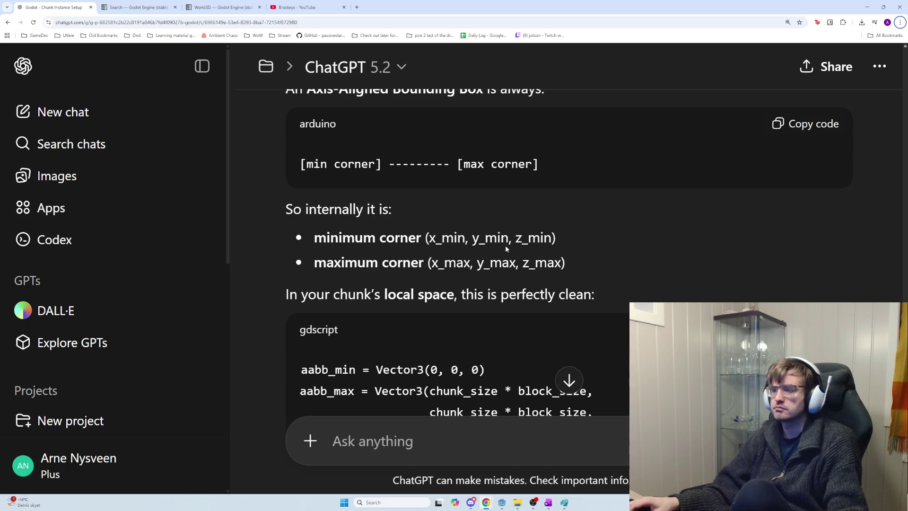
{"action": "scroll", "coordinate": [503, 270], "scroll_direction": "down", "scroll_amount": 2}
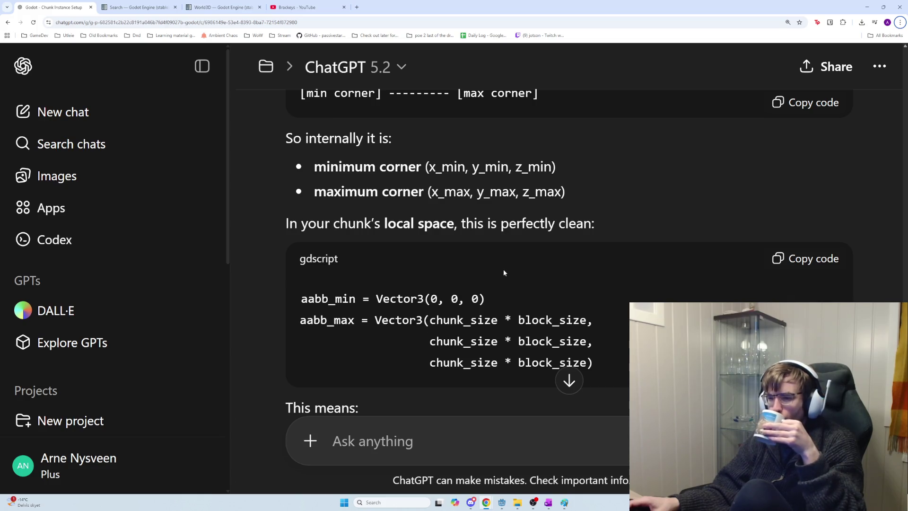
{"action": "scroll", "coordinate": [504, 270], "scroll_direction": "down", "scroll_amount": 2}
{"action": "scroll", "coordinate": [504, 271], "scroll_direction": "down", "scroll_amount": 2}
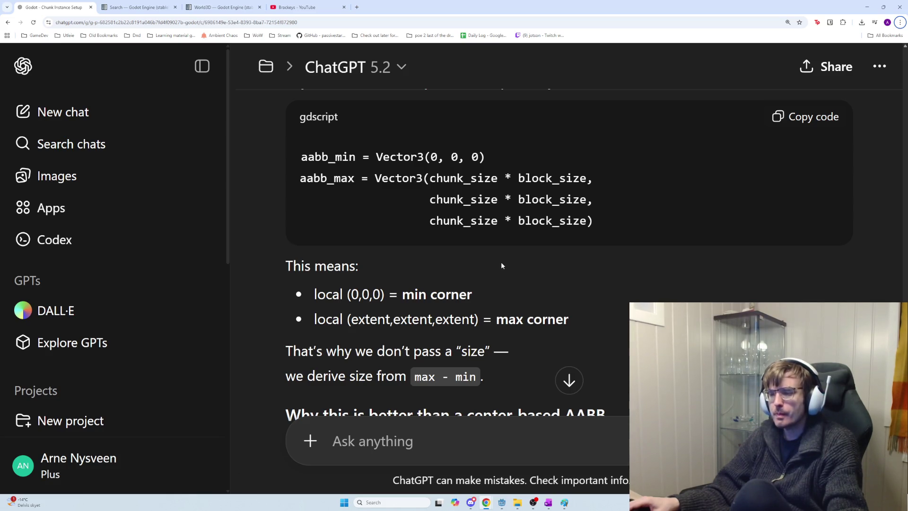
{"action": "scroll", "coordinate": [486, 265], "scroll_direction": "down", "scroll_amount": 2}
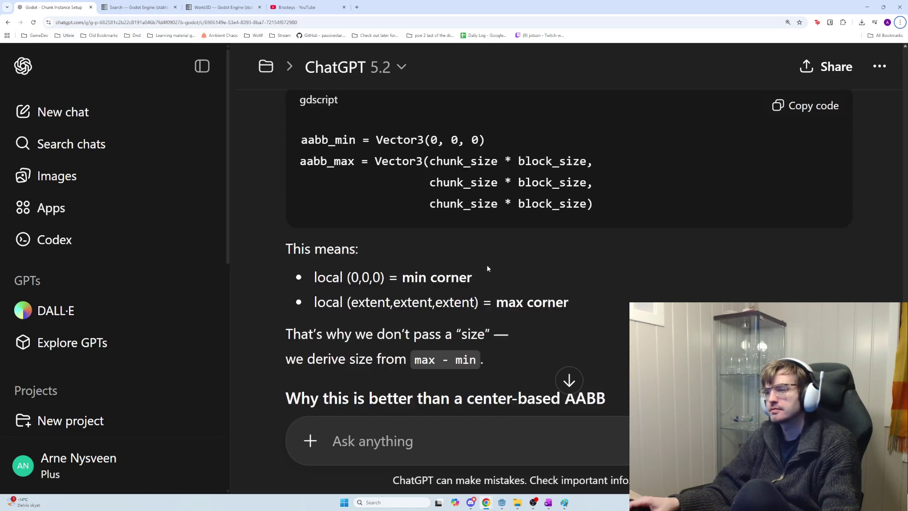
{"action": "key", "text": "alt+Tab"}
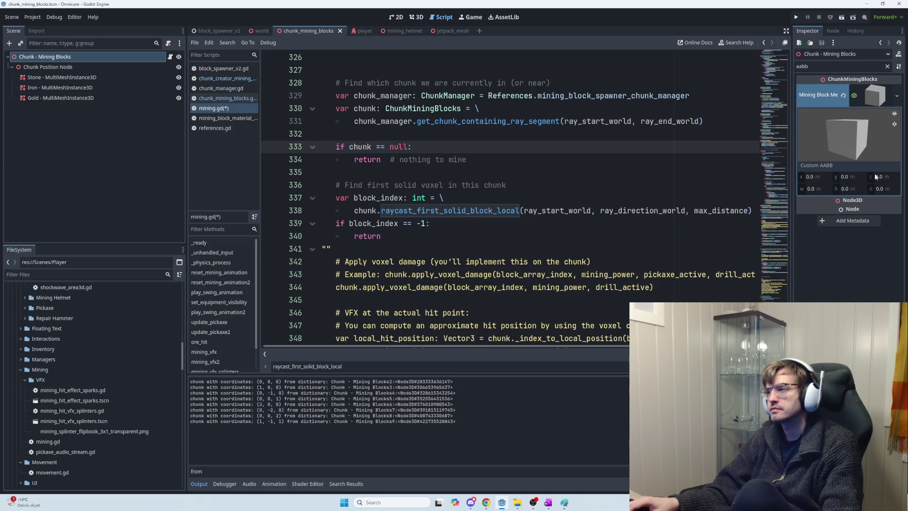
{"action": "key", "text": "alt+Tab"}
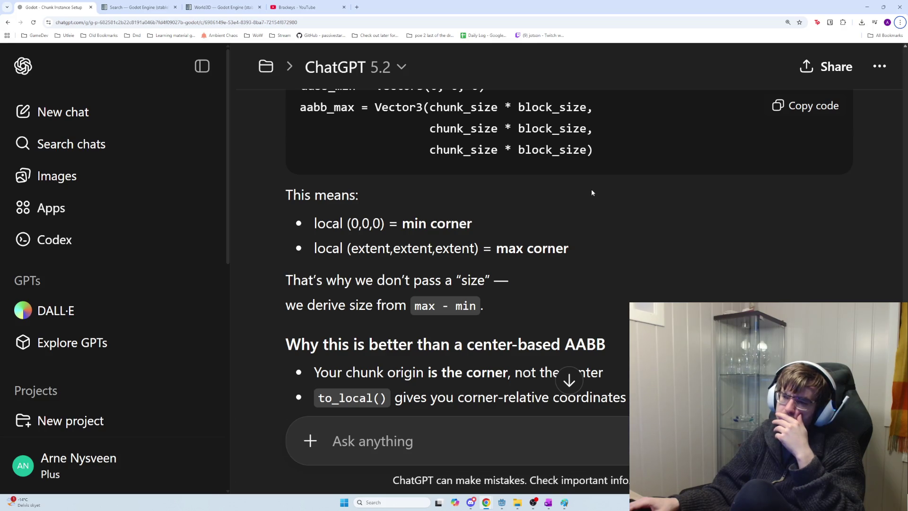
Copy ChatGPT's 'Readable, future-proof version' of raycast_first_solid_block_world
{"action": "scroll", "coordinate": [589, 194], "scroll_direction": "down", "scroll_amount": 1}
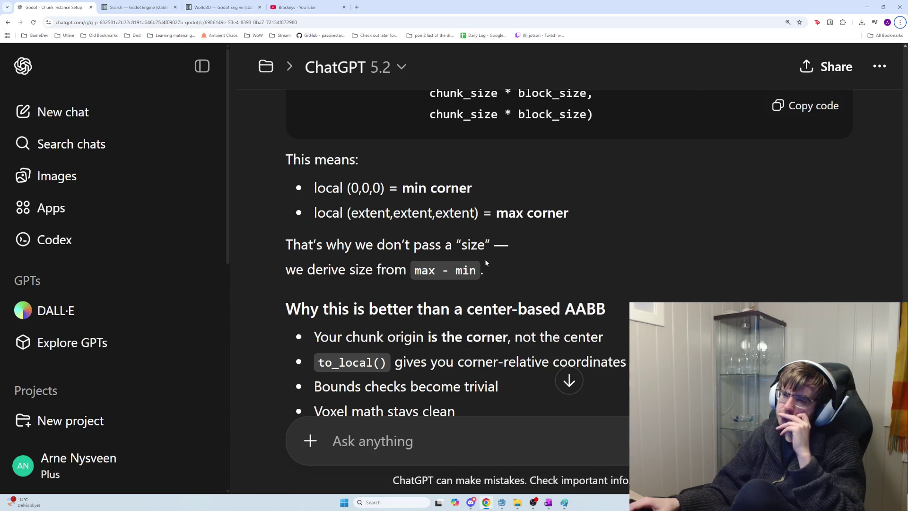
{"action": "scroll", "coordinate": [485, 263], "scroll_direction": "down", "scroll_amount": 1}
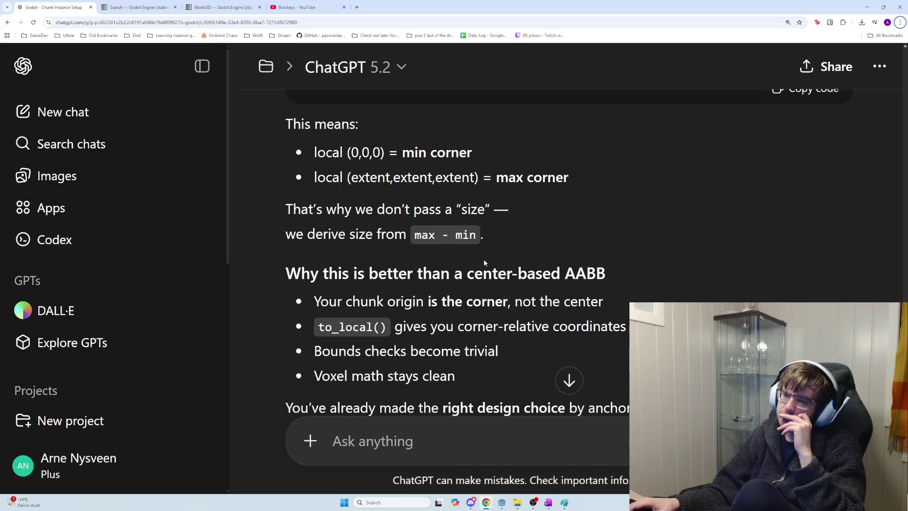
{"action": "scroll", "coordinate": [483, 261], "scroll_direction": "down", "scroll_amount": 1}
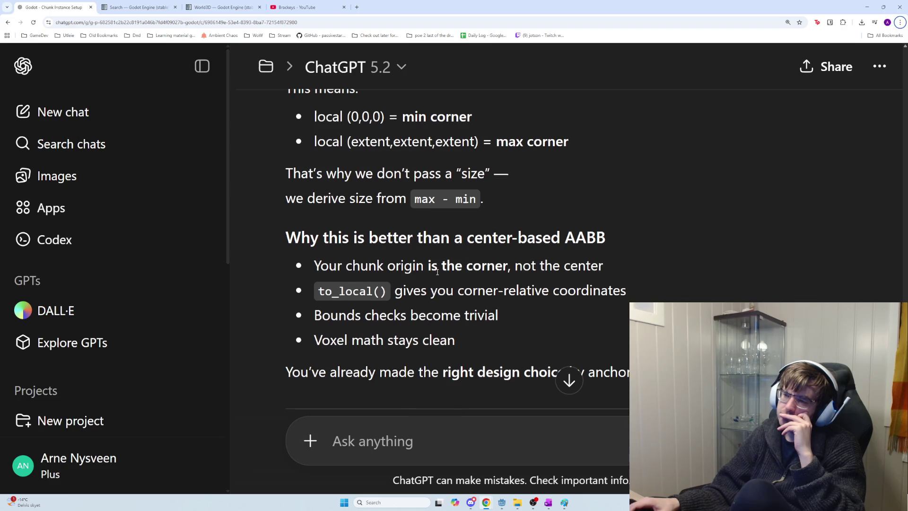
{"action": "scroll", "coordinate": [437, 271], "scroll_direction": "down", "scroll_amount": 1}
{"action": "scroll", "coordinate": [437, 272], "scroll_direction": "down", "scroll_amount": 1}
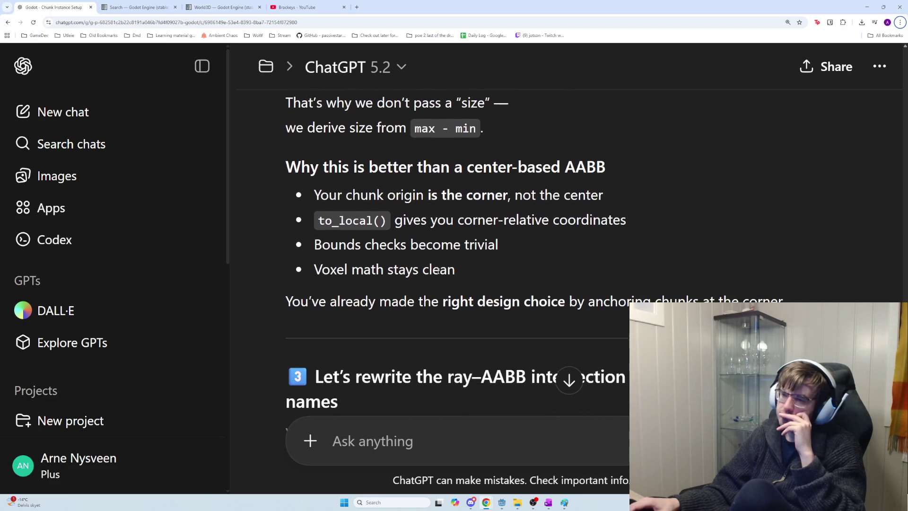
{"action": "scroll", "coordinate": [438, 271], "scroll_direction": "down", "scroll_amount": 1}
{"action": "scroll", "coordinate": [449, 248], "scroll_direction": "down", "scroll_amount": 1}
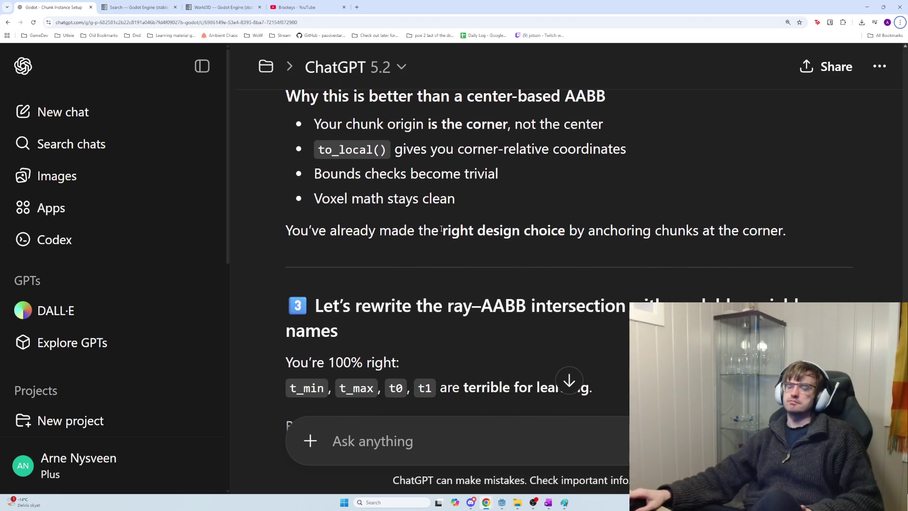
{"action": "scroll", "coordinate": [442, 229], "scroll_direction": "down", "scroll_amount": 2}
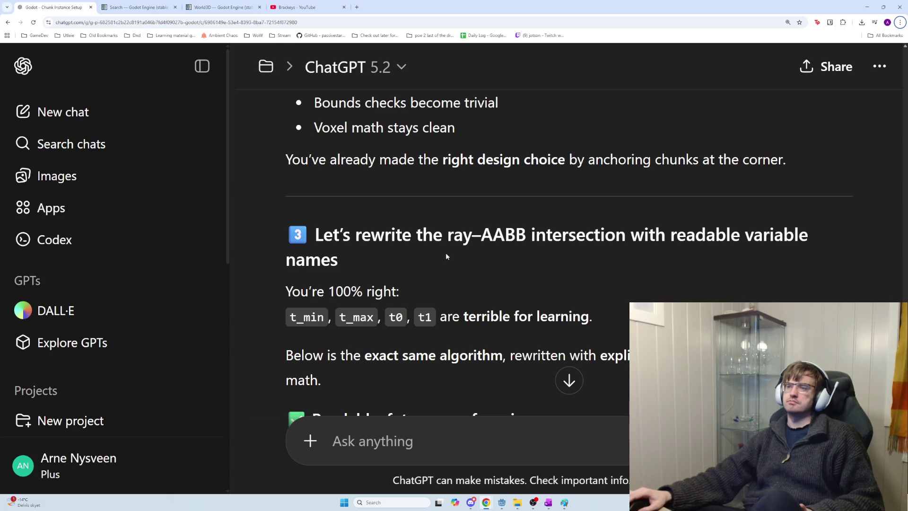
{"action": "scroll", "coordinate": [446, 256], "scroll_direction": "down", "scroll_amount": 1}
{"action": "scroll", "coordinate": [446, 255], "scroll_direction": "down", "scroll_amount": 1}
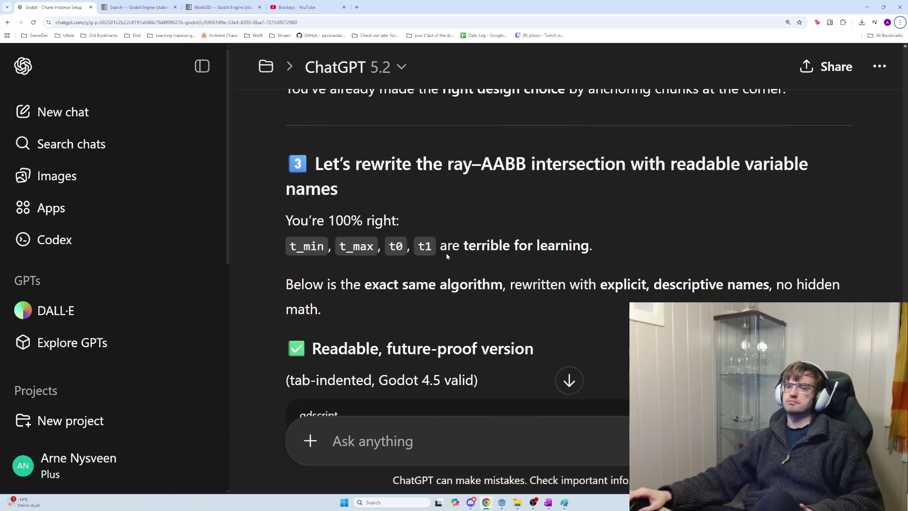
{"action": "scroll", "coordinate": [447, 253], "scroll_direction": "down", "scroll_amount": 1}
{"action": "scroll", "coordinate": [446, 254], "scroll_direction": "down", "scroll_amount": 1}
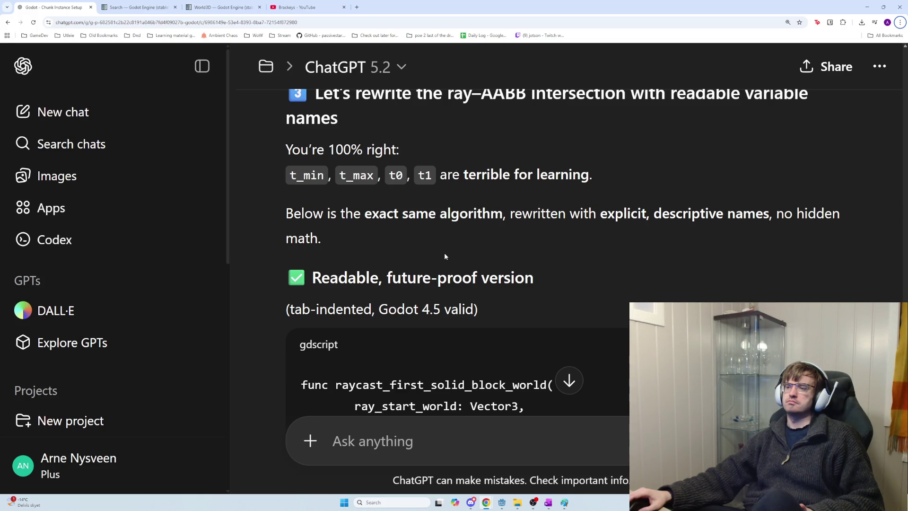
{"action": "scroll", "coordinate": [445, 256], "scroll_direction": "down", "scroll_amount": 3}
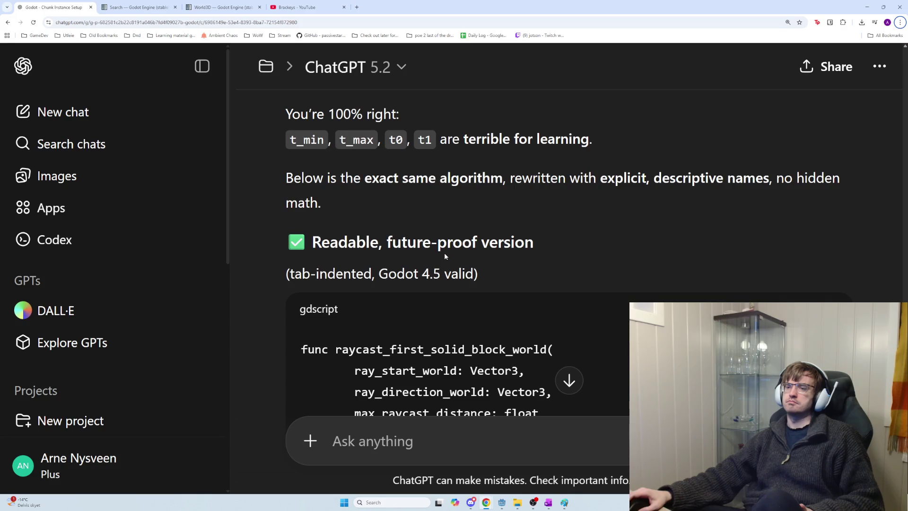
{"action": "scroll", "coordinate": [444, 256], "scroll_direction": "down", "scroll_amount": 1}
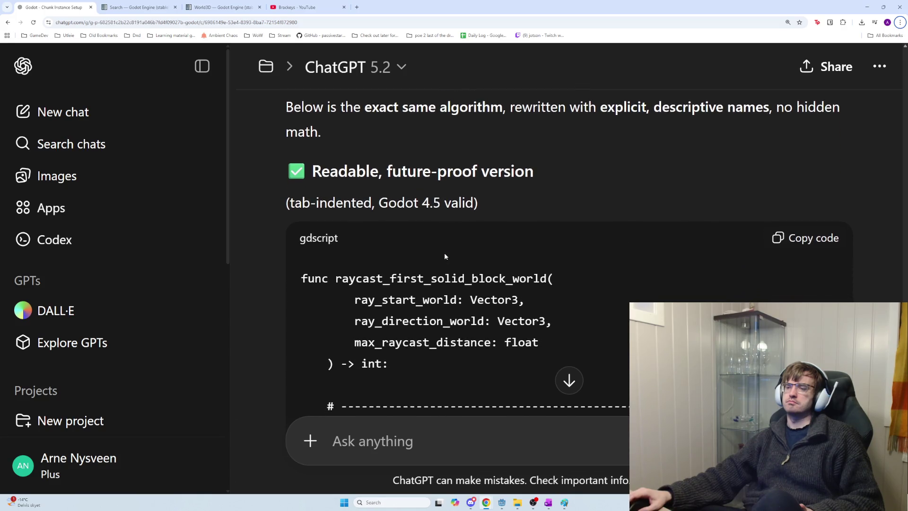
{"action": "left_click", "coordinate": [807, 239]}
Look over the rest of the readable rewrite and compare it with the script in Godot
{"action": "scroll", "coordinate": [776, 237], "scroll_direction": "down", "scroll_amount": 2}
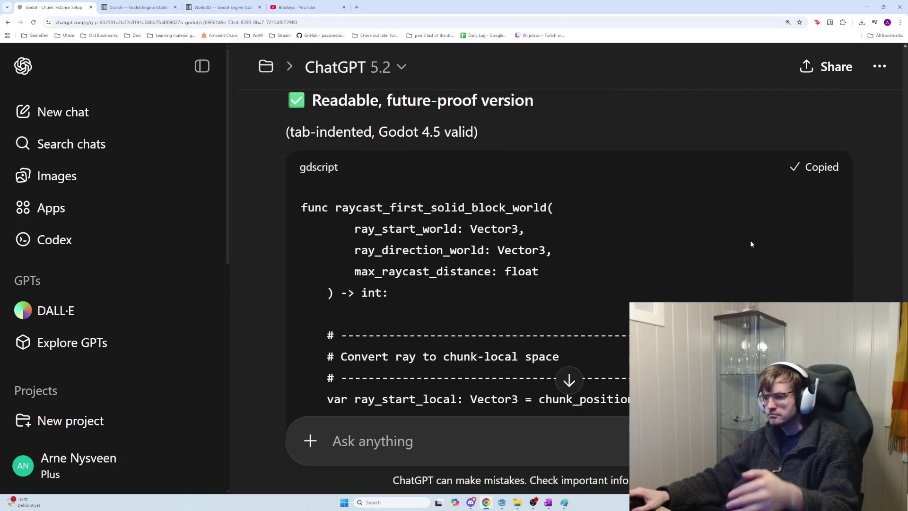
{"action": "scroll", "coordinate": [728, 227], "scroll_direction": "down", "scroll_amount": 1}
{"action": "key", "text": "alt+Tab"}
{"action": "key", "text": "alt+Tab"}
{"action": "scroll", "coordinate": [711, 259], "scroll_direction": "down", "scroll_amount": 8}
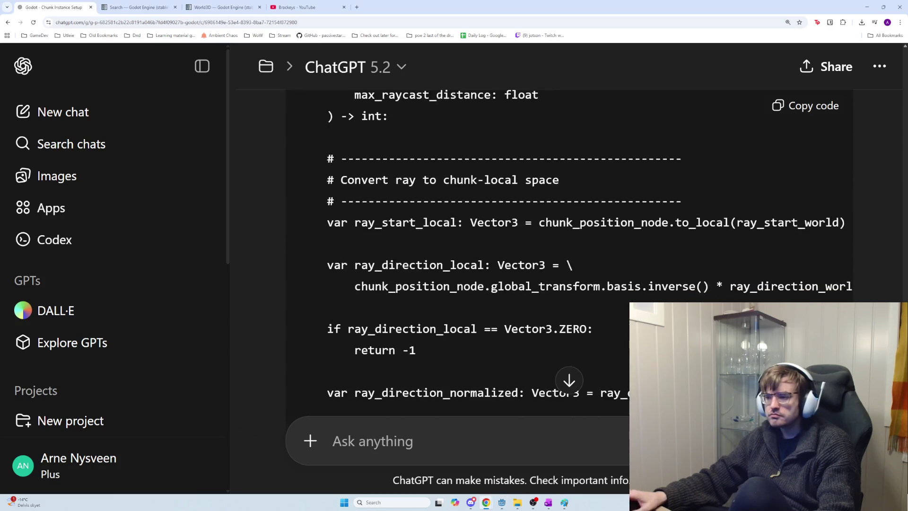
{"action": "scroll", "coordinate": [520, 250], "scroll_direction": "down", "scroll_amount": 15}
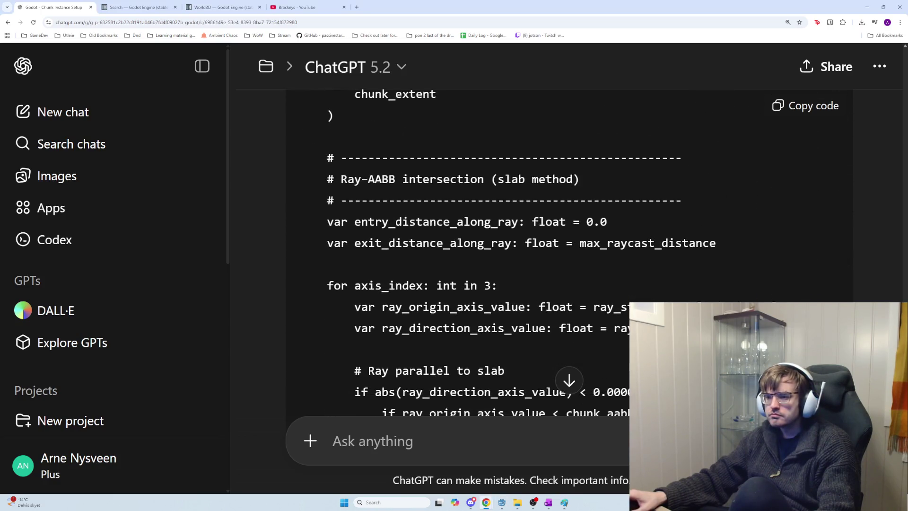
{"action": "scroll", "coordinate": [520, 250], "scroll_direction": "down", "scroll_amount": 15}
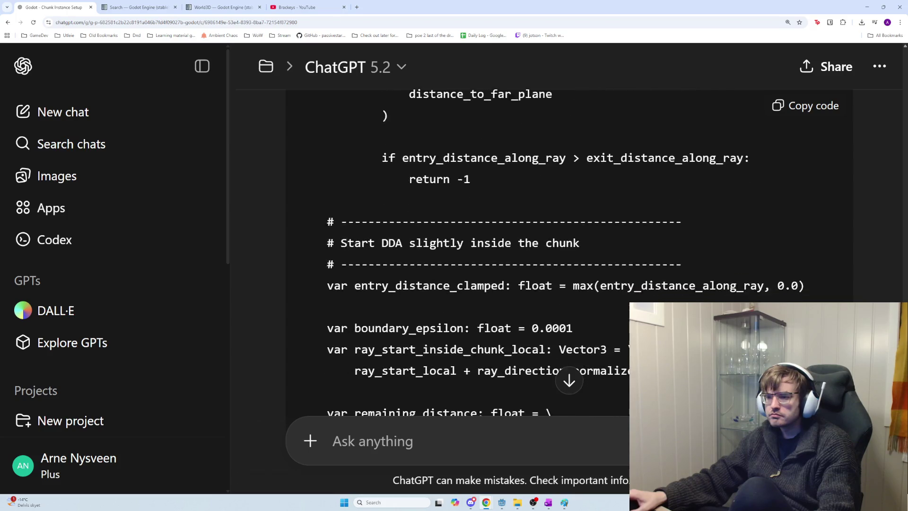
{"action": "scroll", "coordinate": [520, 250], "scroll_direction": "down", "scroll_amount": 8}
{"action": "key", "text": "alt+Tab"}
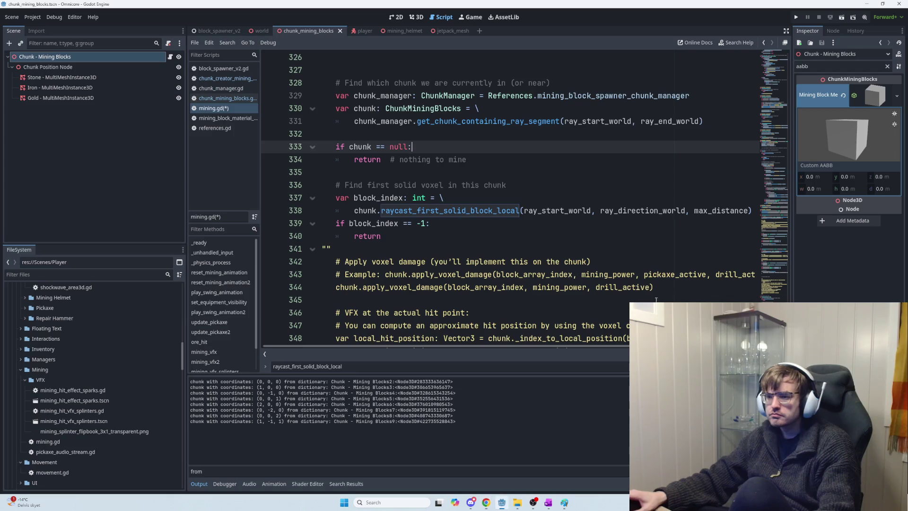
Save the project and open chunk_mining_blocks.gd
{"action": "key", "text": "ctrl+s"}
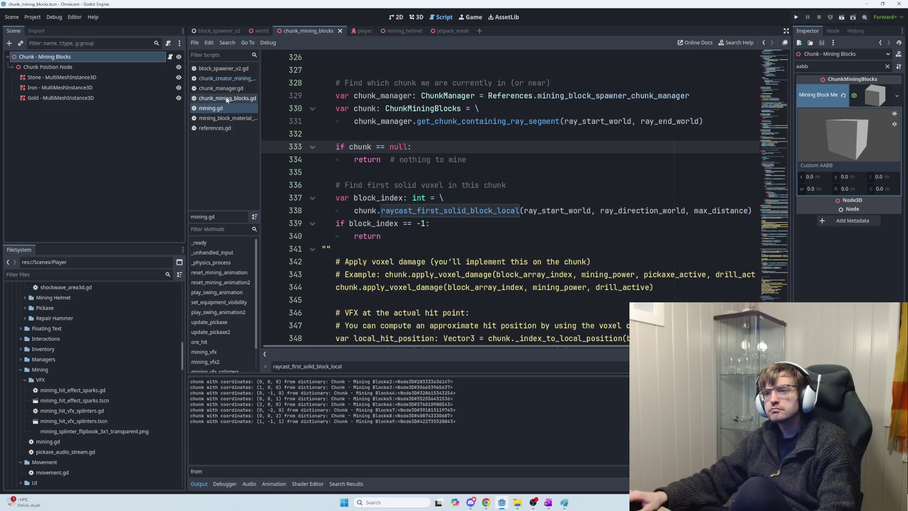
{"action": "left_click", "coordinate": [227, 98]}
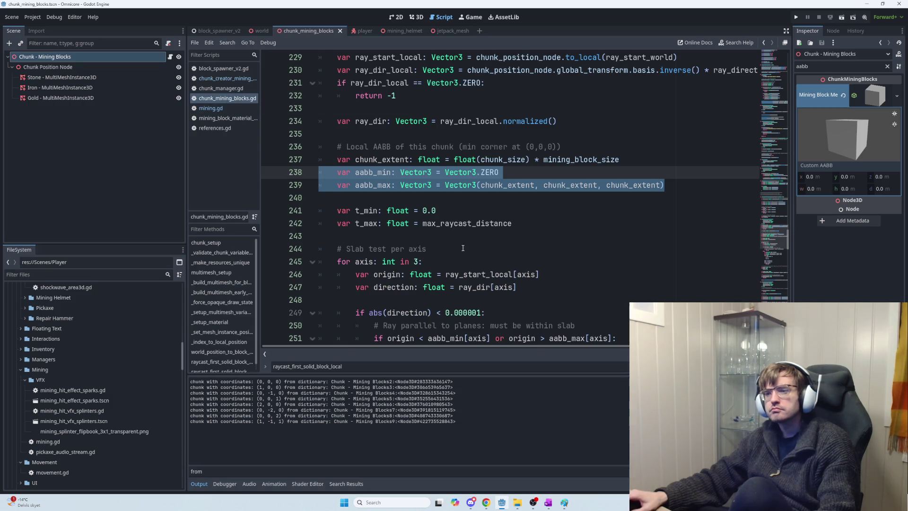
{"action": "scroll", "coordinate": [450, 251], "scroll_direction": "down", "scroll_amount": 10}
{"action": "scroll", "coordinate": [451, 250], "scroll_direction": "down", "scroll_amount": 1}
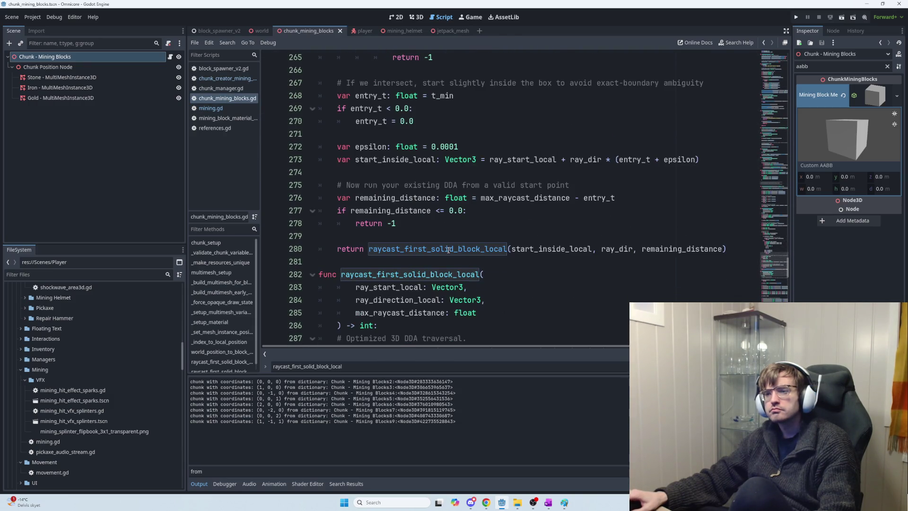
Replace the old raycast_first_solid_block_world, from line 223 to file end, with the copied version
{"action": "left_click", "coordinate": [729, 249]}
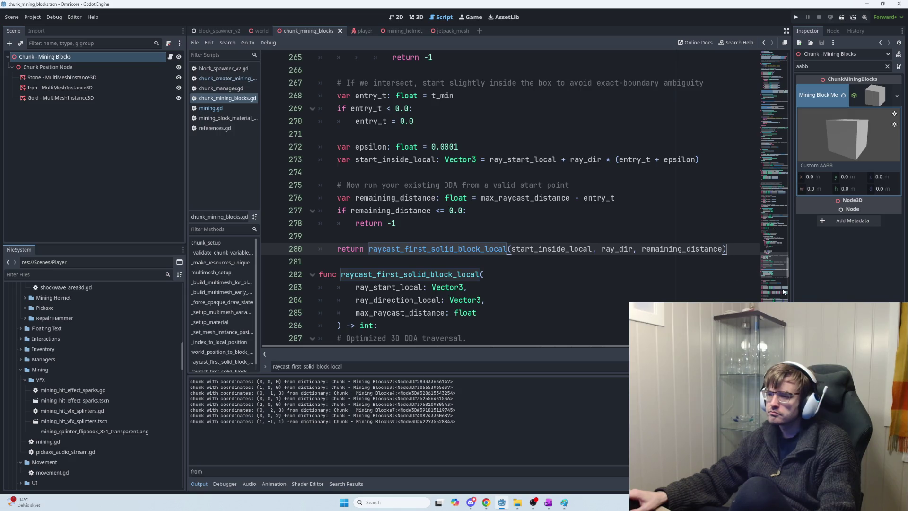
{"action": "left_click_drag", "start_coordinate": [783, 291], "coordinate": [789, 234]}
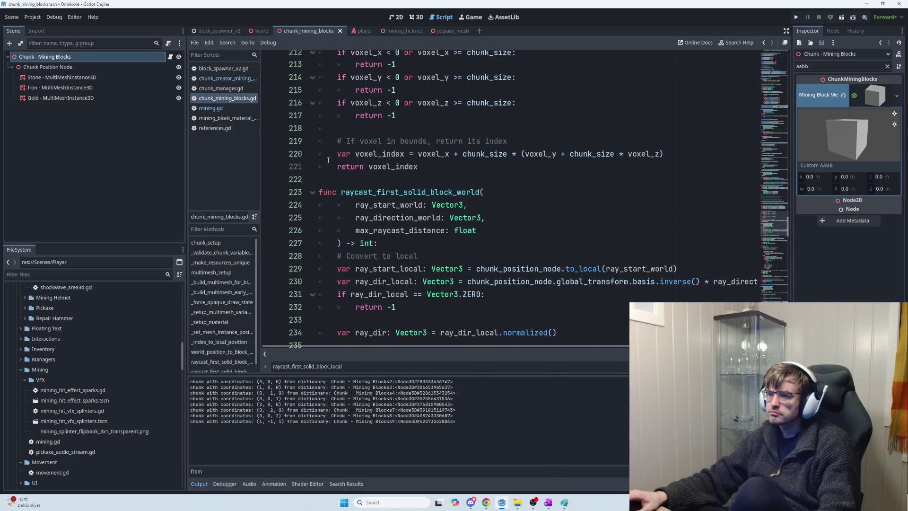
{"action": "left_click", "coordinate": [320, 192], "text": "shift"}
{"action": "key", "text": "ctrl+End"}
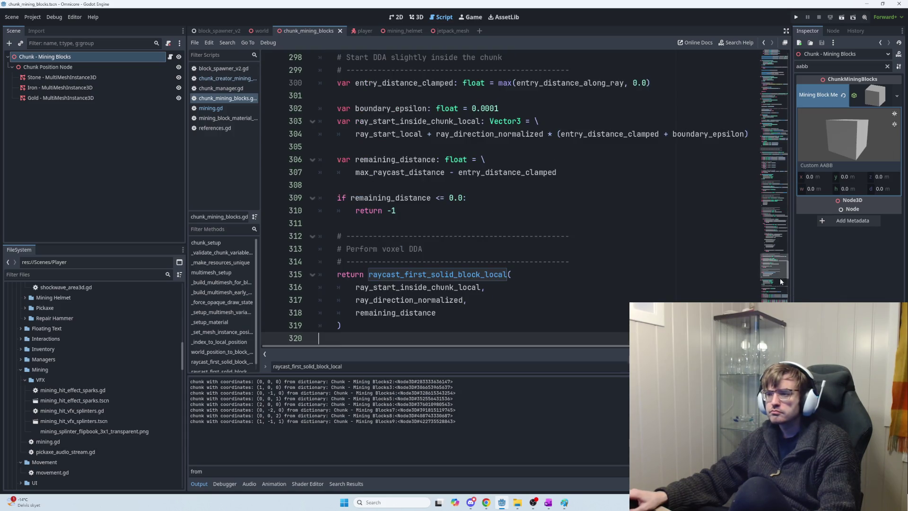
{"action": "left_click_drag", "start_coordinate": [785, 271], "coordinate": [790, 217]}
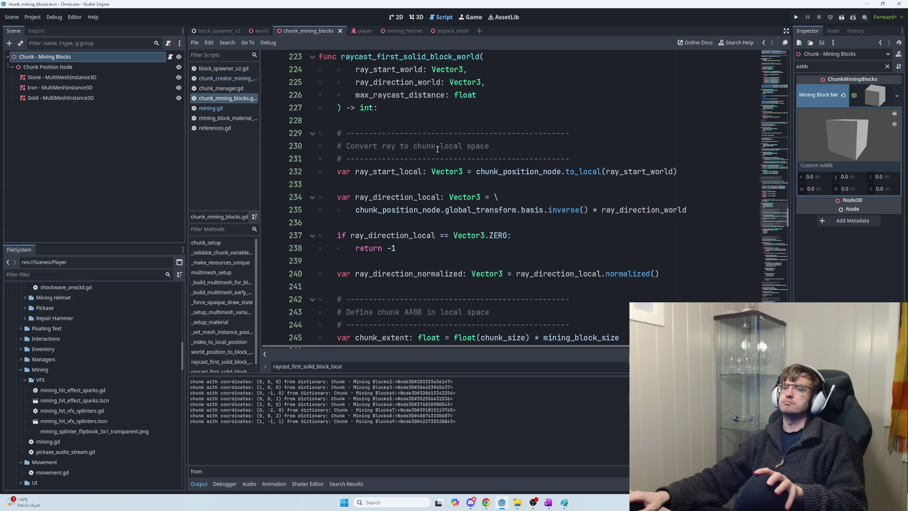
{"action": "scroll", "coordinate": [438, 149], "scroll_direction": "down", "scroll_amount": 1}
{"action": "scroll", "coordinate": [522, 190], "scroll_direction": "up", "scroll_amount": 1, "text": "ctrl"}
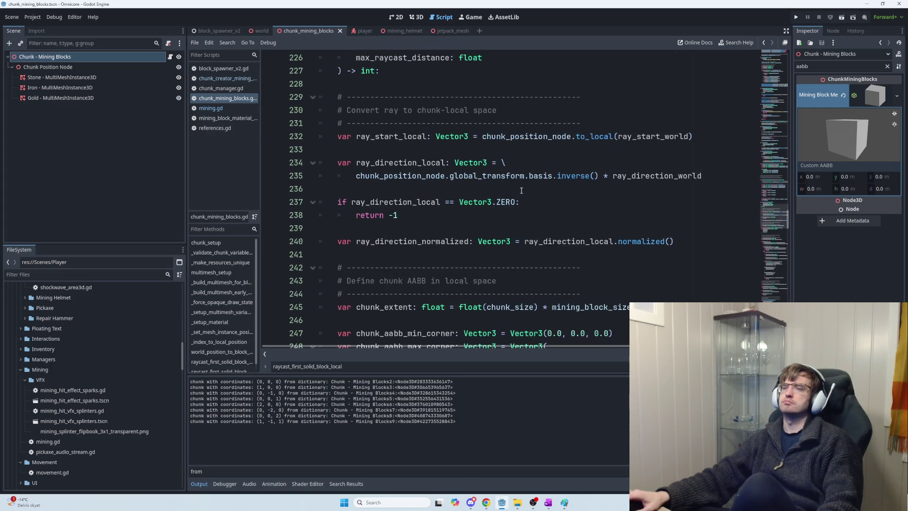
{"action": "scroll", "coordinate": [522, 190], "scroll_direction": "up", "scroll_amount": 1, "text": "ctrl"}
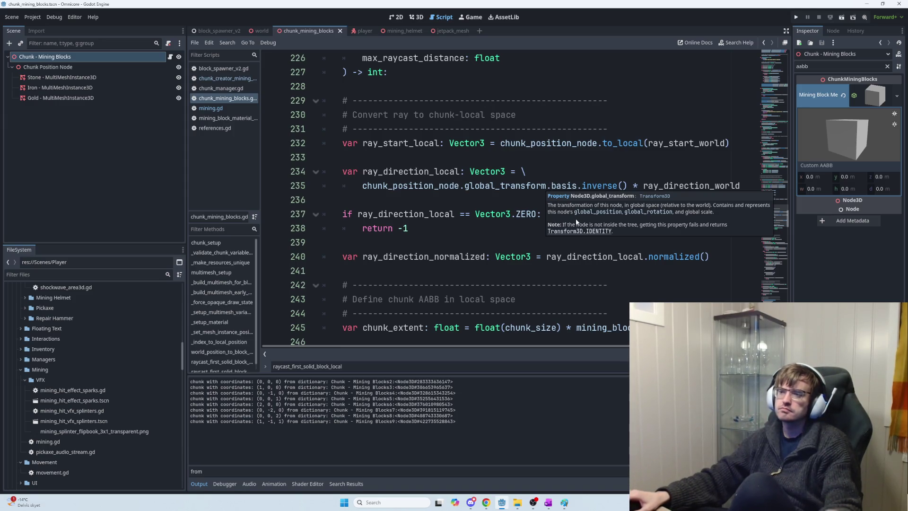
{"action": "left_click", "coordinate": [535, 202]}
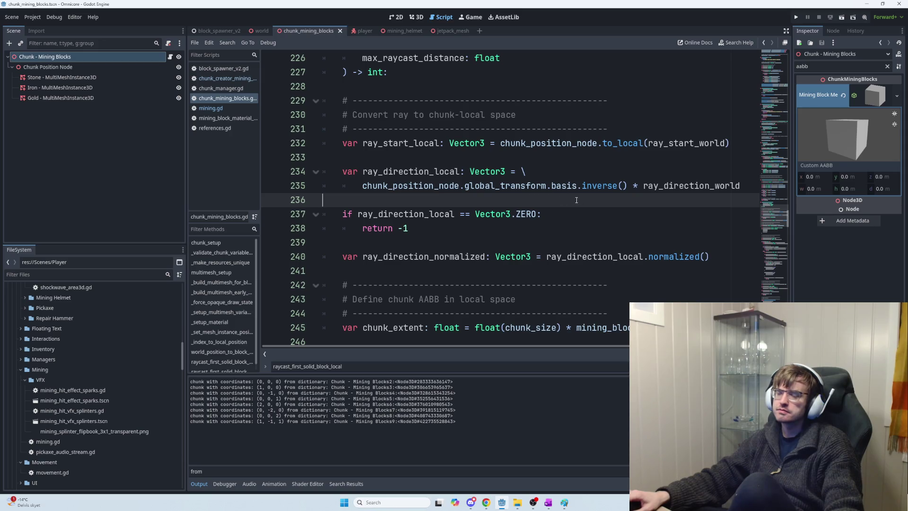
{"action": "mouse_move", "coordinate": [605, 187]}
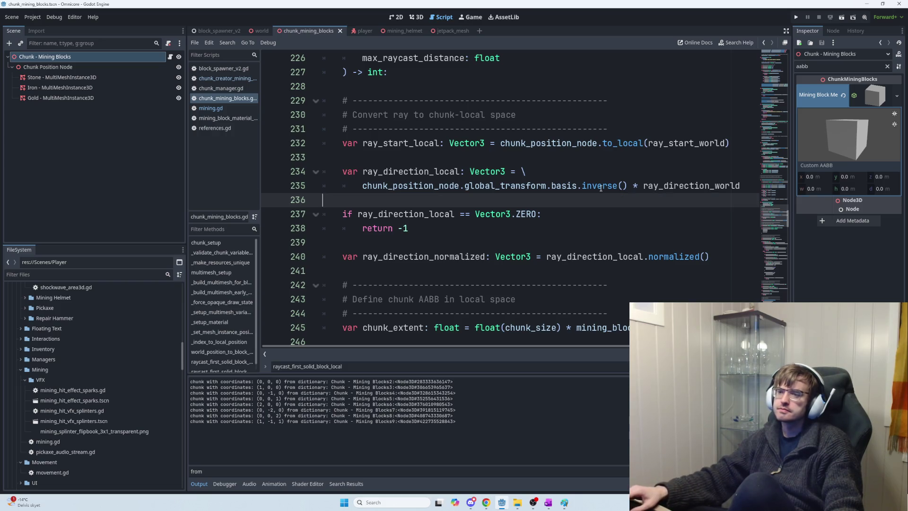
{"action": "scroll", "coordinate": [513, 202], "scroll_direction": "down", "scroll_amount": 1}
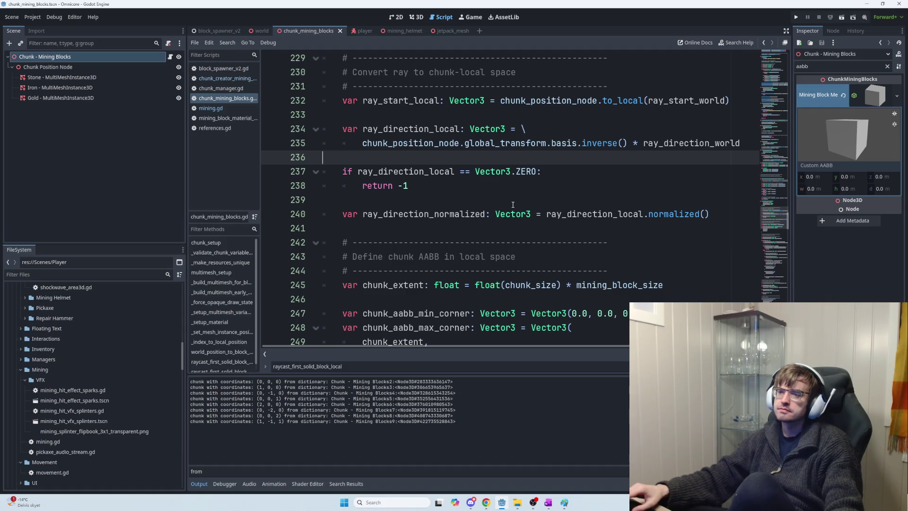
{"action": "scroll", "coordinate": [525, 200], "scroll_direction": "down", "scroll_amount": 1}
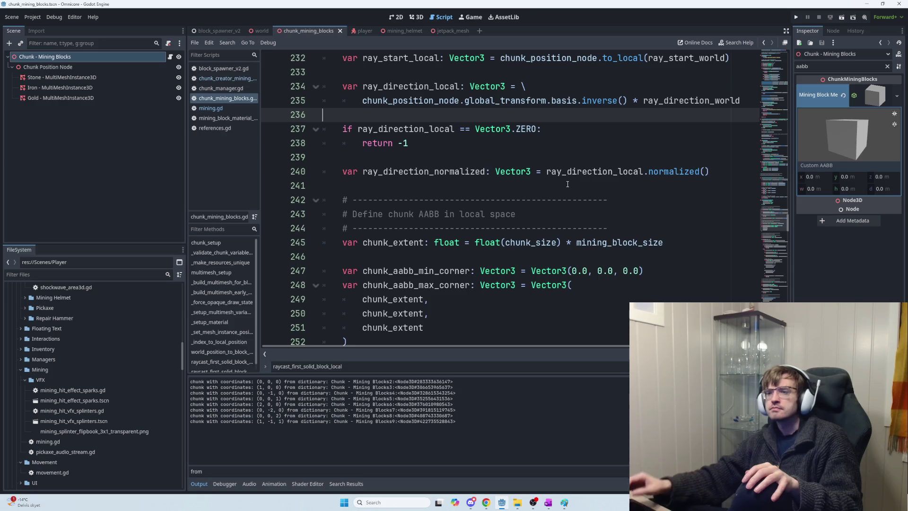
Comment the zero-direction check on line 237 with '# If raycast length == 0'
{"action": "left_click", "coordinate": [554, 129]}
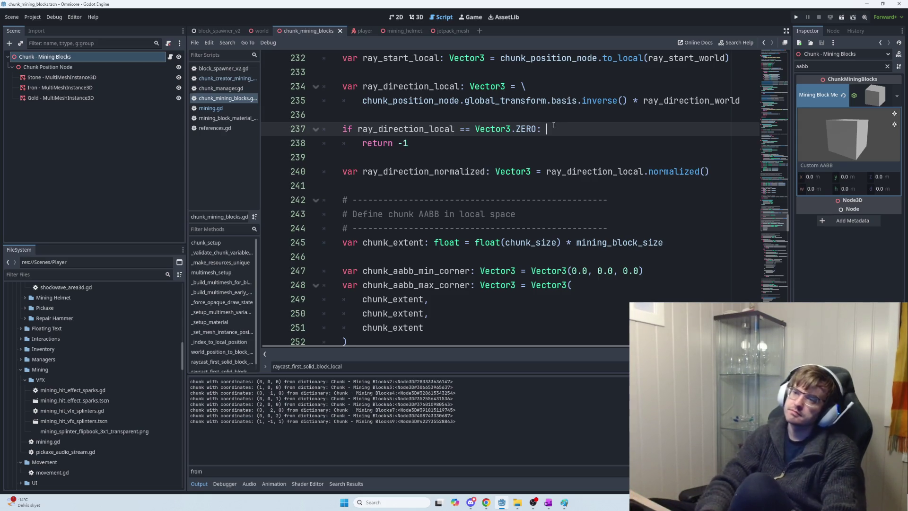
{"action": "type", "text": "#"}
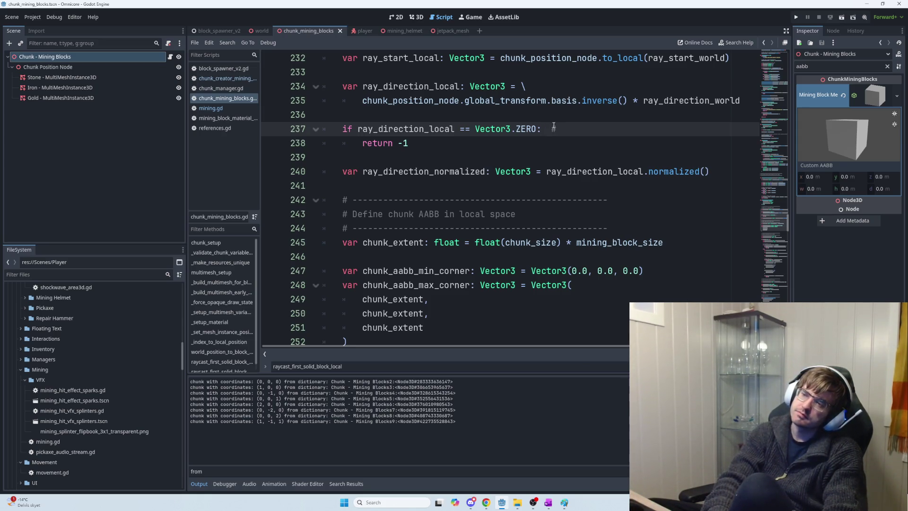
{"action": "type", "text": " If ray"}
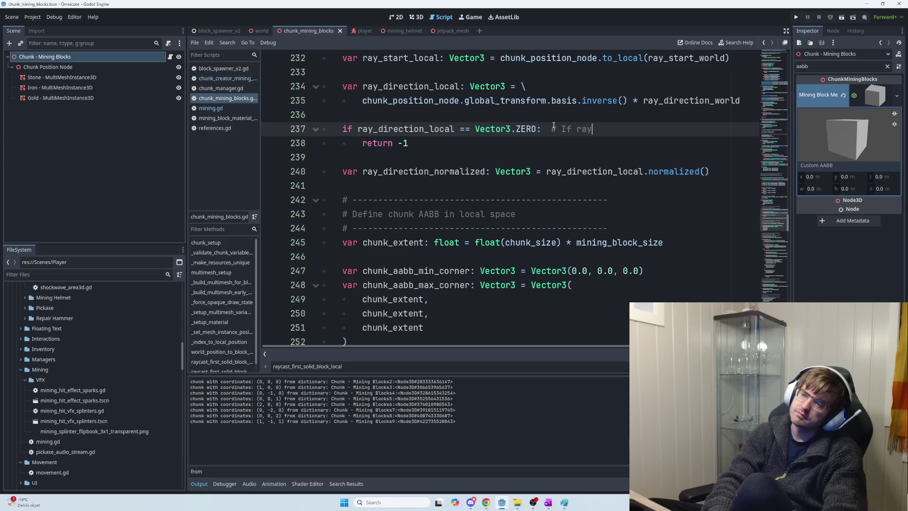
{"action": "type", "text": "cast length == 0"}
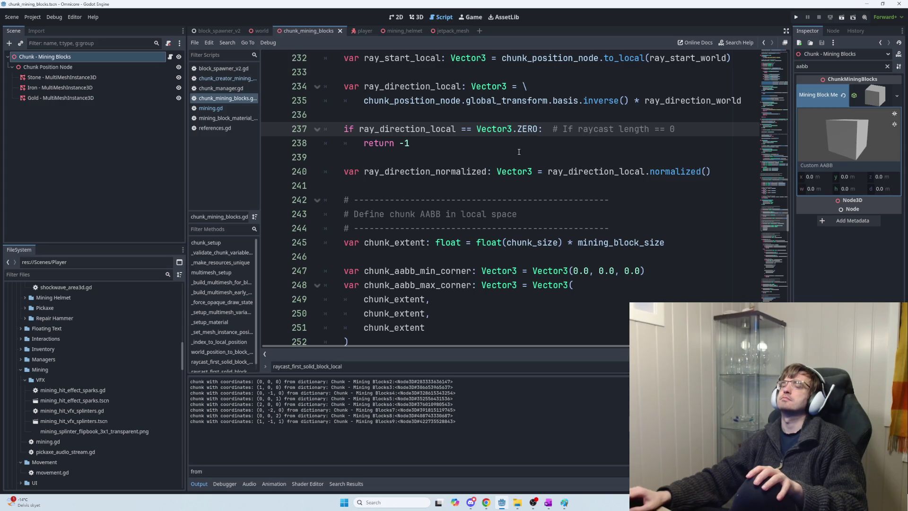
{"action": "scroll", "coordinate": [519, 152], "scroll_direction": "up", "scroll_amount": 2}
{"action": "scroll", "coordinate": [519, 152], "scroll_direction": "up", "scroll_amount": 2}
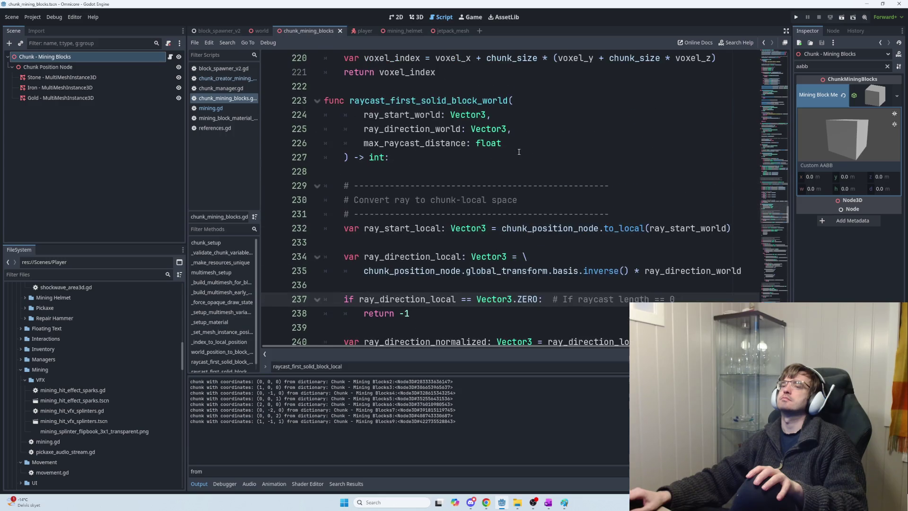
{"action": "scroll", "coordinate": [514, 161], "scroll_direction": "down", "scroll_amount": 1}
{"action": "scroll", "coordinate": [504, 188], "scroll_direction": "down", "scroll_amount": 1}
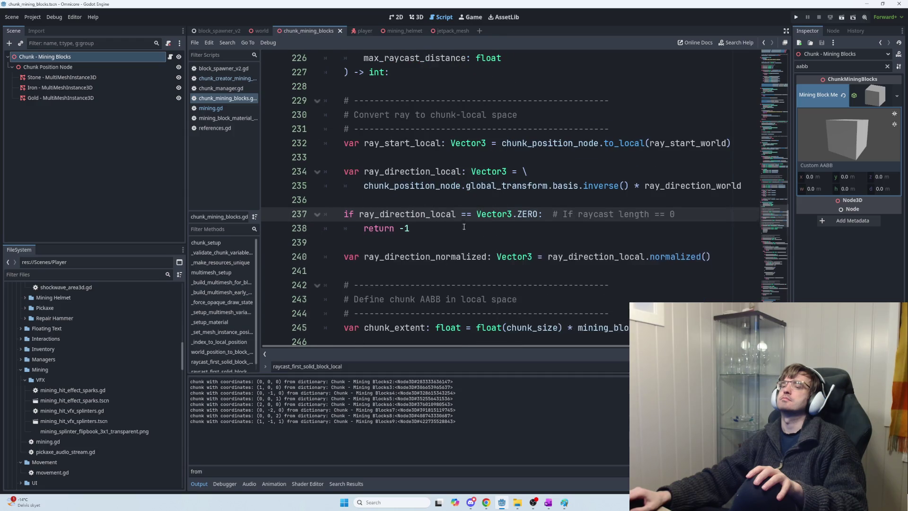
{"action": "scroll", "coordinate": [464, 227], "scroll_direction": "down", "scroll_amount": 1}
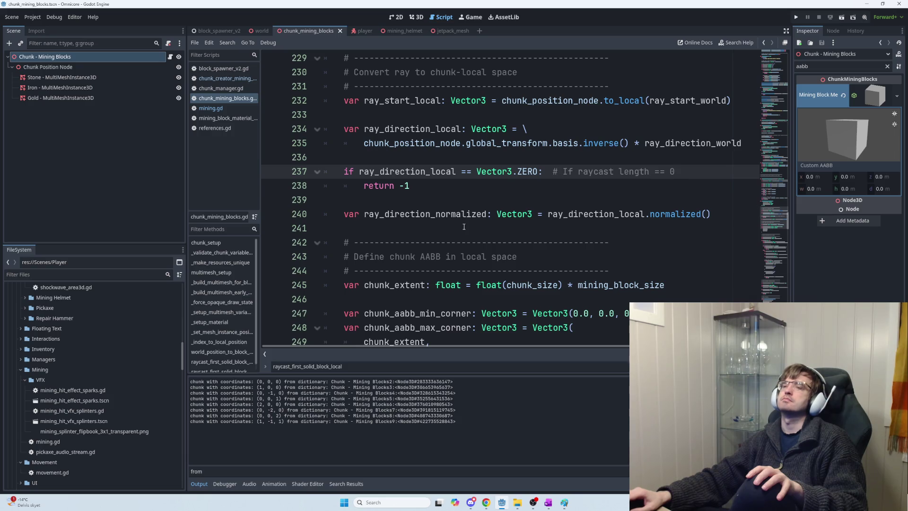
{"action": "scroll", "coordinate": [464, 227], "scroll_direction": "down", "scroll_amount": 1}
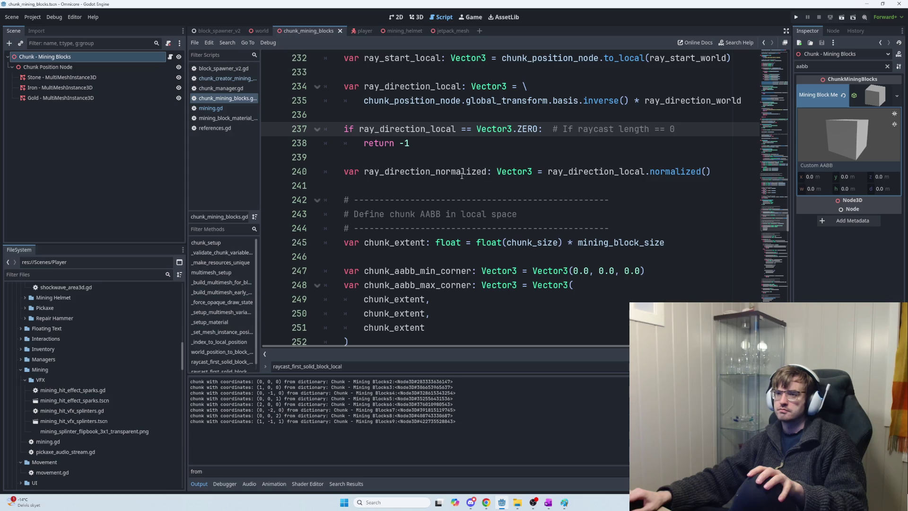
{"action": "scroll", "coordinate": [461, 175], "scroll_direction": "down", "scroll_amount": 1}
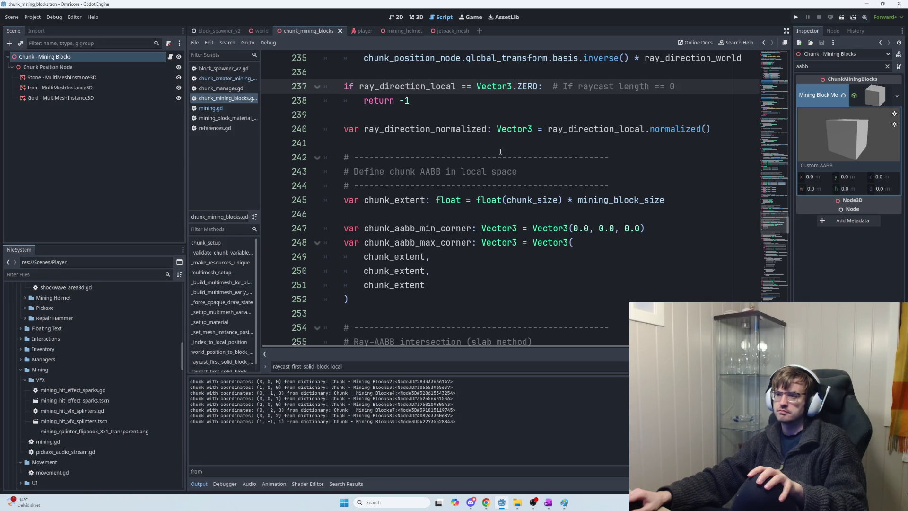
{"action": "left_click_drag", "start_coordinate": [714, 129], "coordinate": [548, 130]}
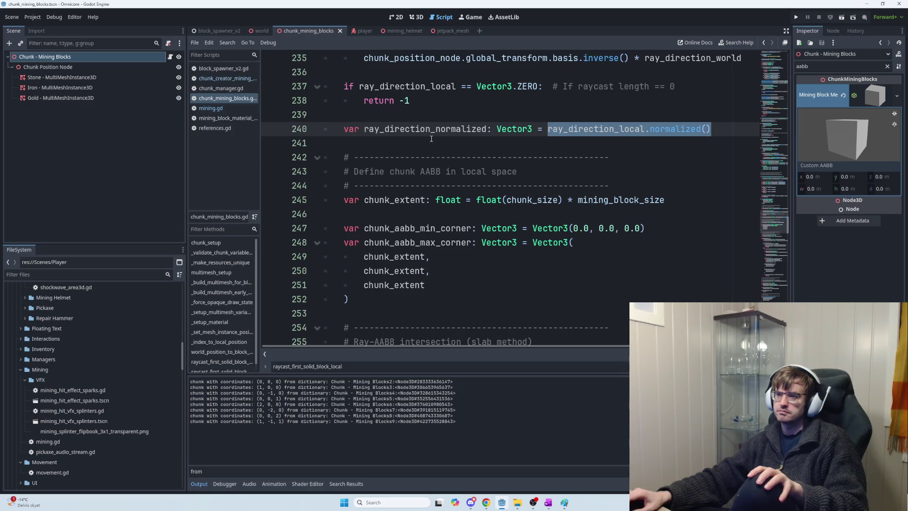
{"action": "scroll", "coordinate": [431, 184], "scroll_direction": "down", "scroll_amount": 1}
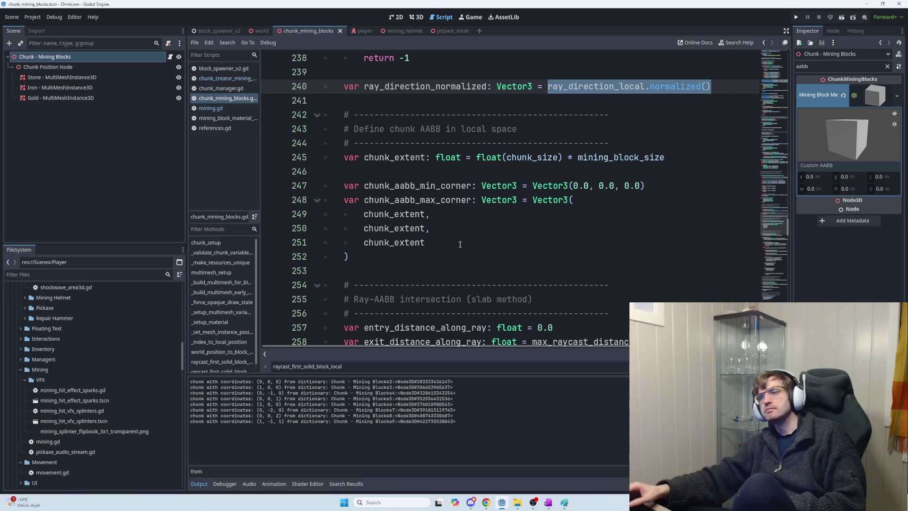
{"action": "scroll", "coordinate": [461, 249], "scroll_direction": "down", "scroll_amount": 4}
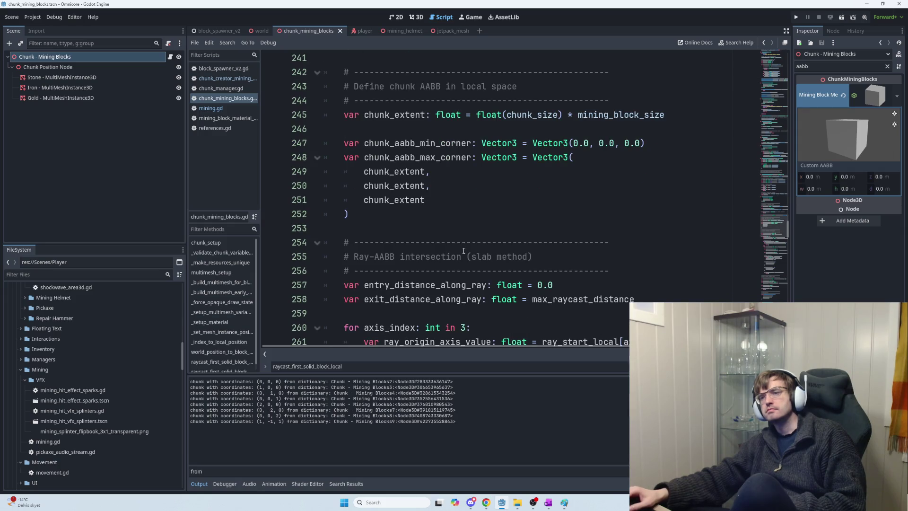
{"action": "scroll", "coordinate": [472, 258], "scroll_direction": "down", "scroll_amount": 1}
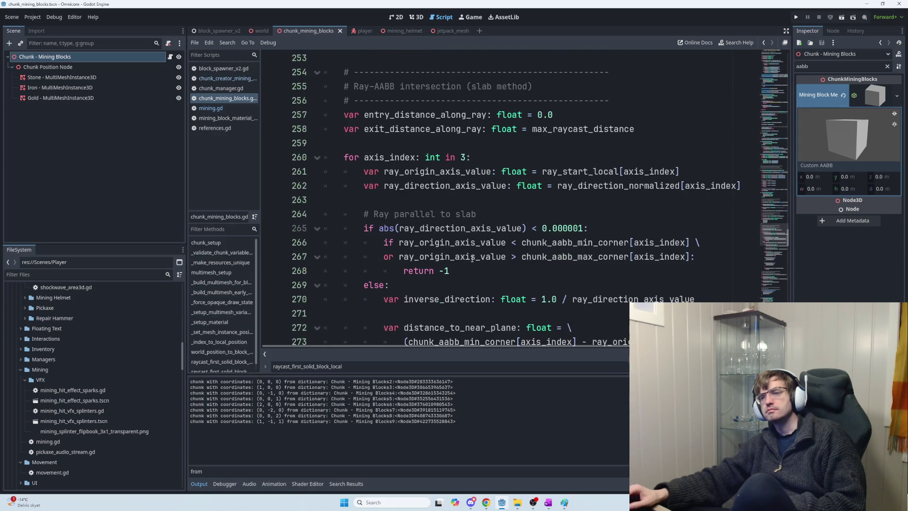
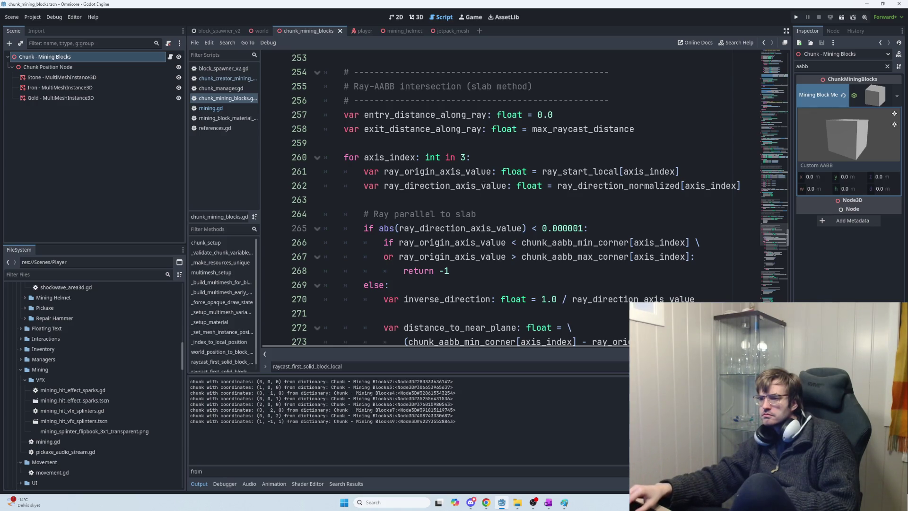
Select the parallel-ray check on lines 265–268 of the ray-AABB script
{"action": "mouse_move", "coordinate": [474, 257]}
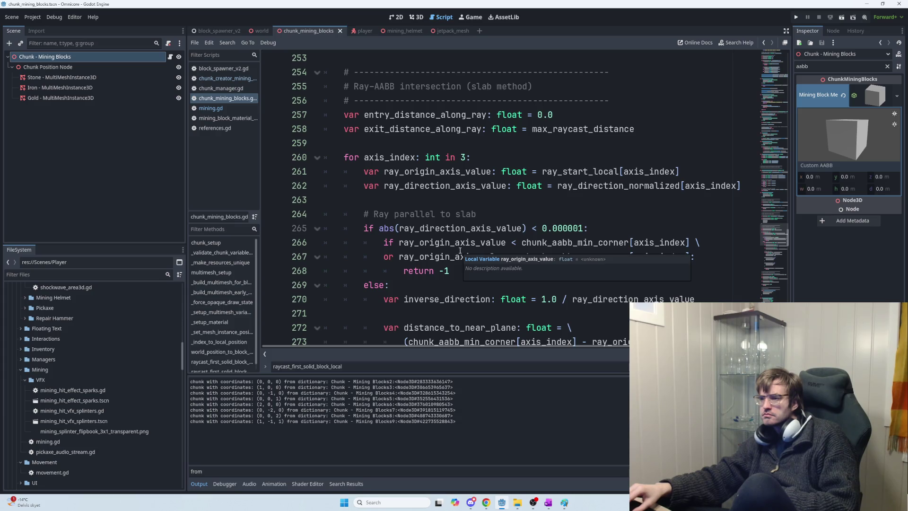
{"action": "scroll", "coordinate": [520, 258], "scroll_direction": "down", "scroll_amount": 2}
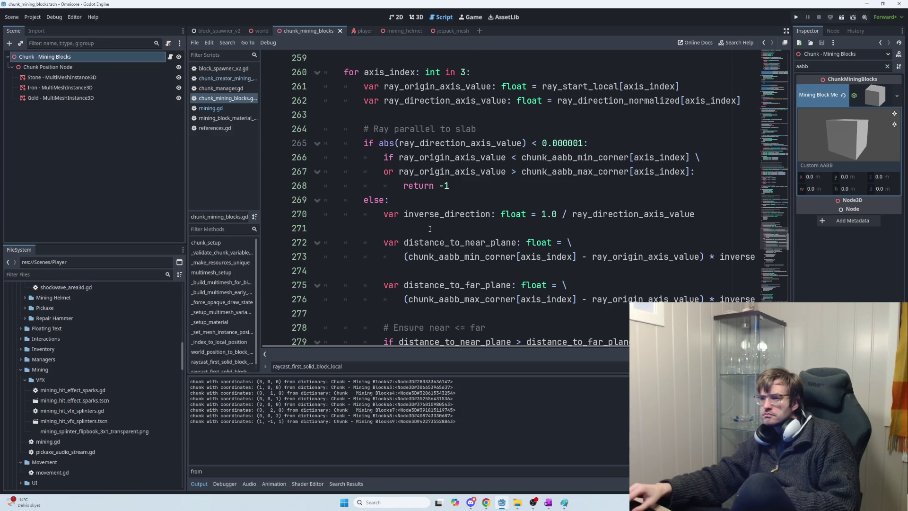
{"action": "left_click", "coordinate": [453, 182]}
{"action": "mouse_move", "coordinate": [453, 182]}
{"action": "left_mouse_down"}
{"action": "mouse_move", "coordinate": [352, 141]}
{"action": "mouse_move", "coordinate": [361, 139]}
{"action": "left_mouse_up"}
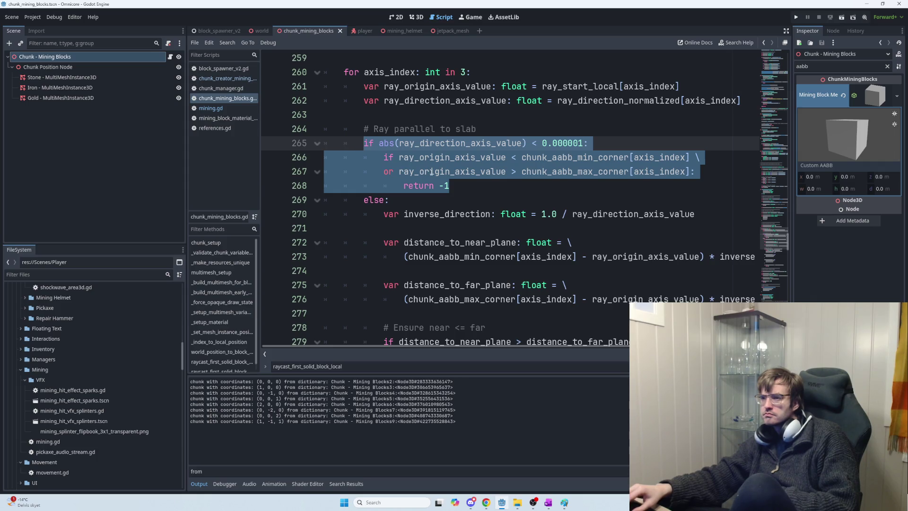
{"action": "scroll", "coordinate": [431, 173], "scroll_direction": "up", "scroll_amount": 1}
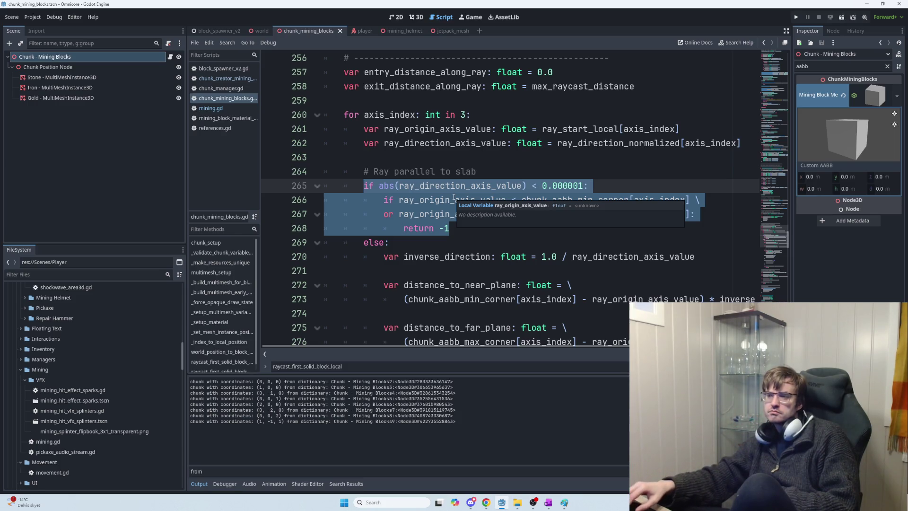
Highlight ray_direction_axis_value's occurrences, scroll the slab loop, and select distance_to_near_plane on line 272
{"action": "left_click", "coordinate": [454, 199]}
{"action": "double_click", "coordinate": [473, 186]}
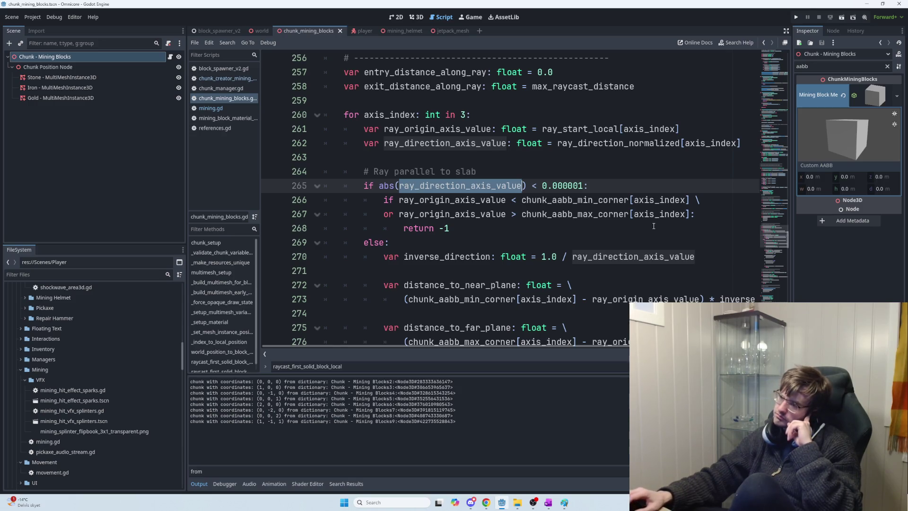
{"action": "scroll", "coordinate": [546, 223], "scroll_direction": "down", "scroll_amount": 1}
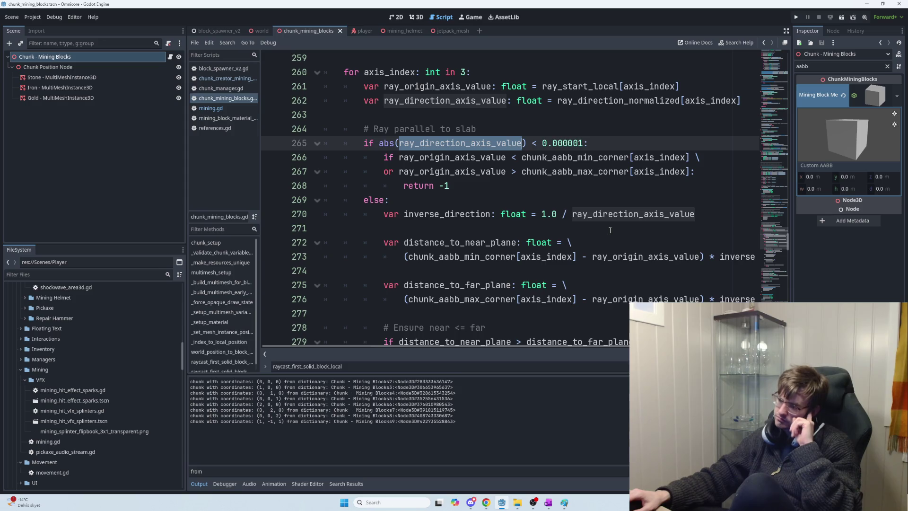
{"action": "scroll", "coordinate": [610, 230], "scroll_direction": "down", "scroll_amount": 1}
{"action": "scroll", "coordinate": [610, 230], "scroll_direction": "up", "scroll_amount": 1}
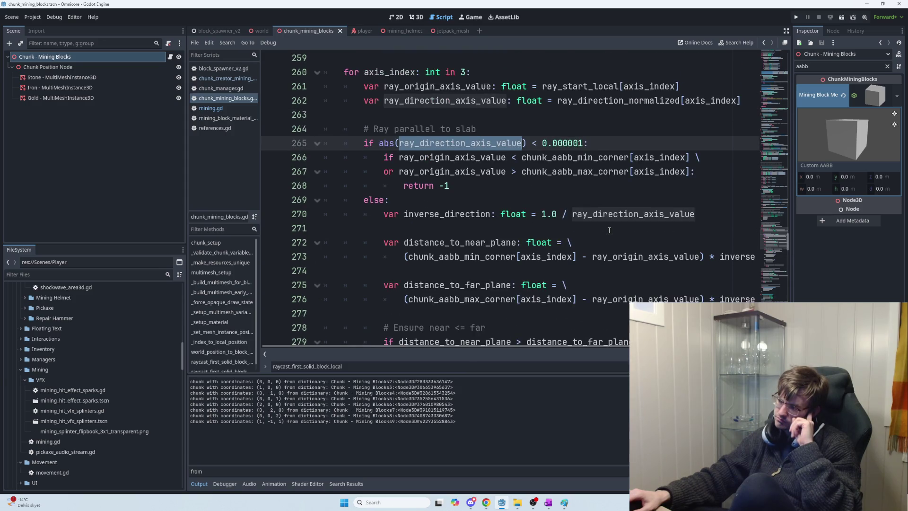
{"action": "scroll", "coordinate": [595, 344], "scroll_direction": "right", "scroll_amount": 3}
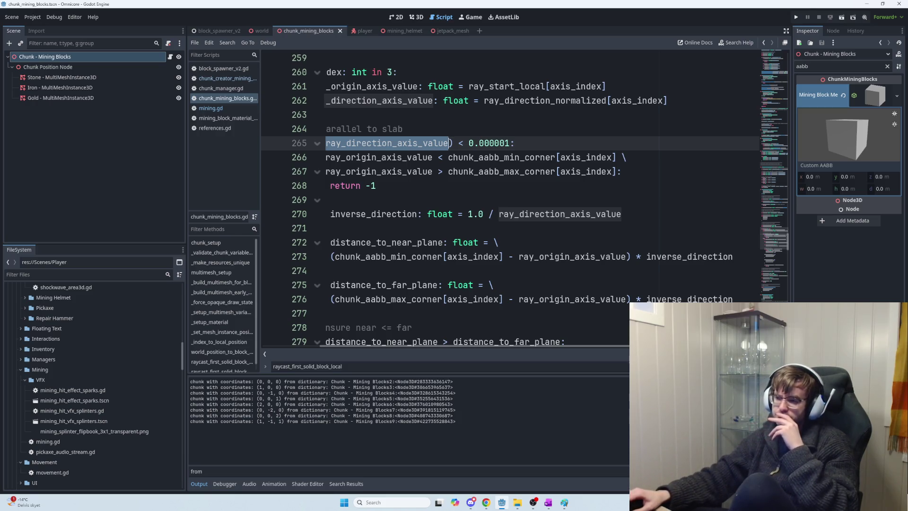
{"action": "mouse_move", "coordinate": [628, 349]}
{"action": "left_mouse_down"}
{"action": "mouse_move", "coordinate": [566, 344]}
{"action": "mouse_move", "coordinate": [598, 347]}
{"action": "left_mouse_up"}
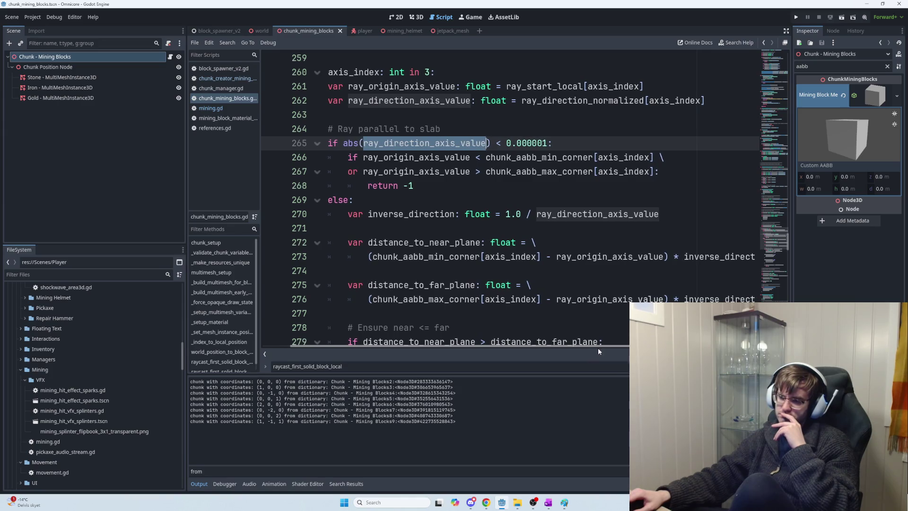
{"action": "left_click_drag", "start_coordinate": [598, 348], "coordinate": [599, 348]}
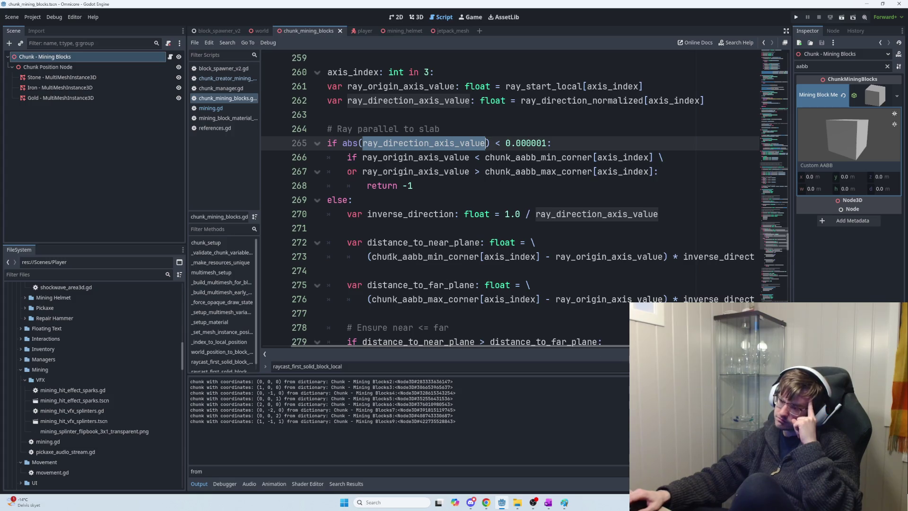
{"action": "left_click_drag", "start_coordinate": [367, 244], "coordinate": [480, 245]}
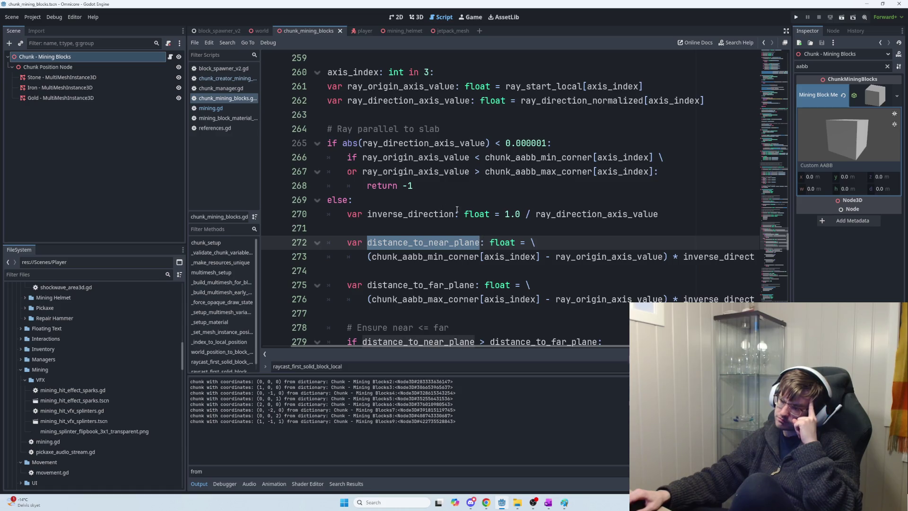
Scroll down to the near/far swap code and bring up the window switcher
{"action": "mouse_move", "coordinate": [564, 216]}
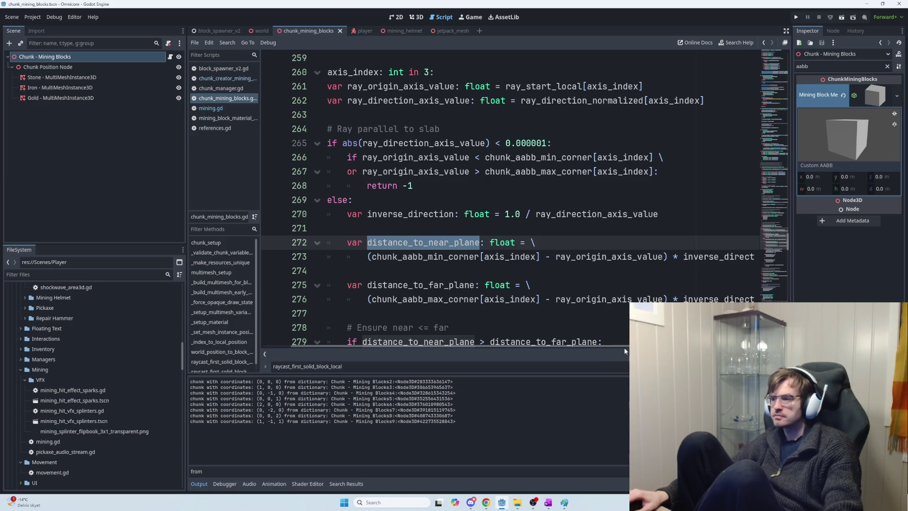
{"action": "scroll", "coordinate": [616, 351], "scroll_direction": "right", "scroll_amount": 3}
{"action": "scroll", "coordinate": [559, 344], "scroll_direction": "left", "scroll_amount": 3}
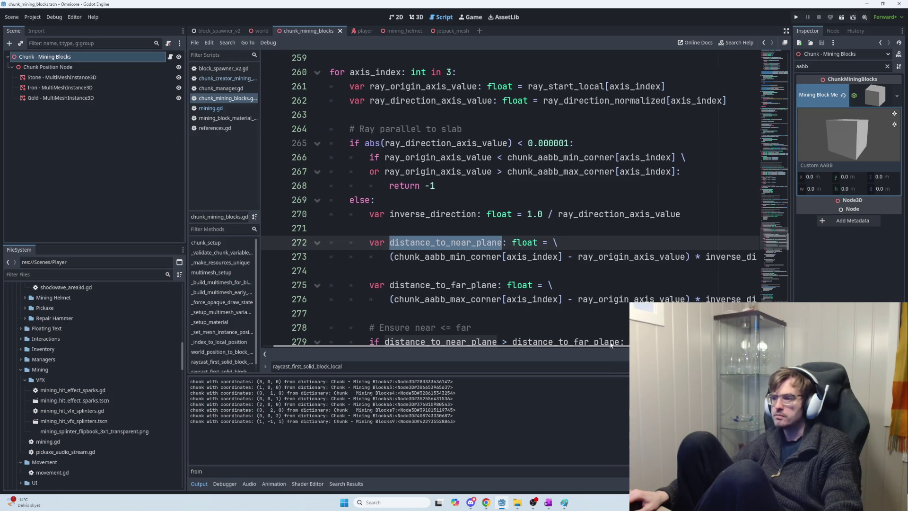
{"action": "scroll", "coordinate": [589, 345], "scroll_direction": "right", "scroll_amount": 3}
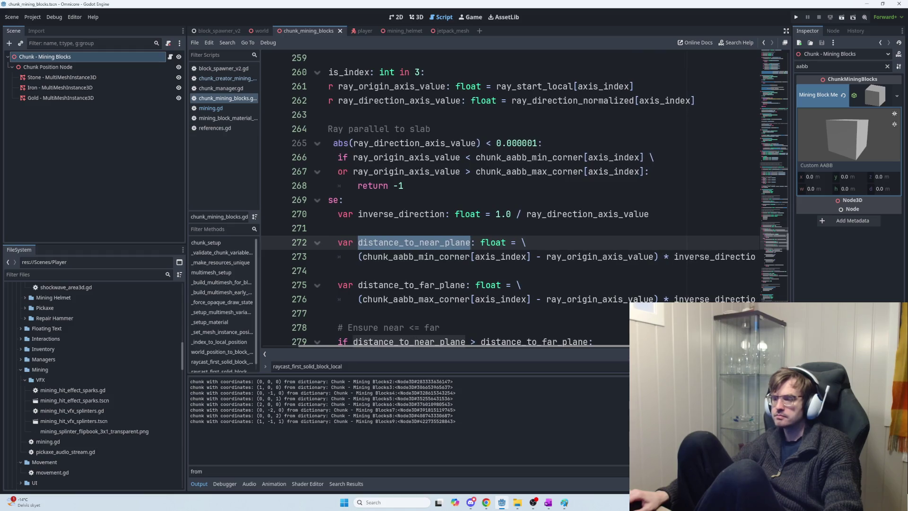
{"action": "scroll", "coordinate": [589, 346], "scroll_direction": "left", "scroll_amount": 1}
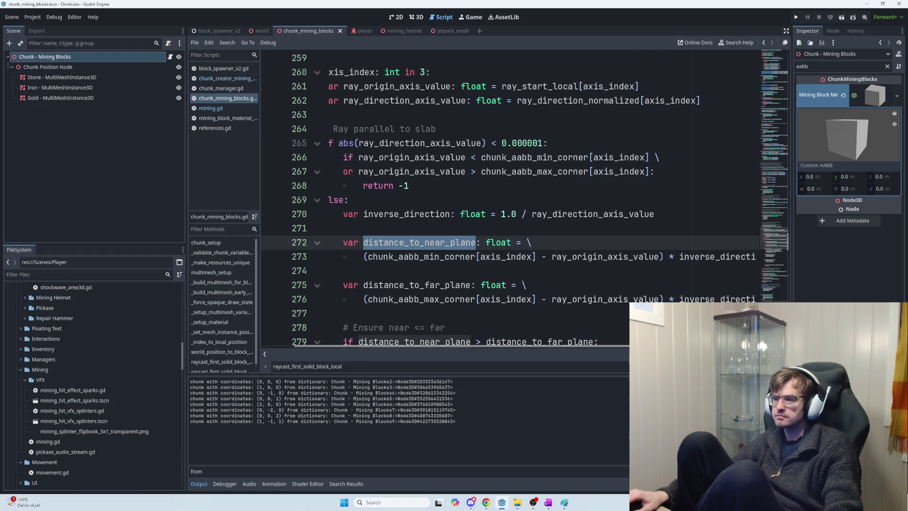
{"action": "scroll", "coordinate": [620, 342], "scroll_direction": "left", "scroll_amount": 1}
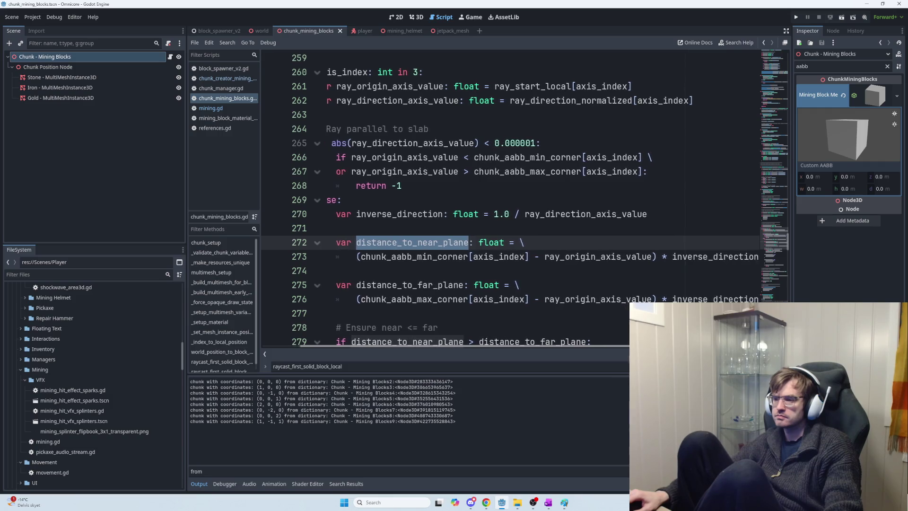
{"action": "mouse_move", "coordinate": [620, 345]}
{"action": "left_mouse_down"}
{"action": "mouse_move", "coordinate": [656, 345]}
{"action": "mouse_move", "coordinate": [606, 345]}
{"action": "left_mouse_up"}
{"action": "scroll", "coordinate": [598, 330], "scroll_direction": "down", "scroll_amount": 3}
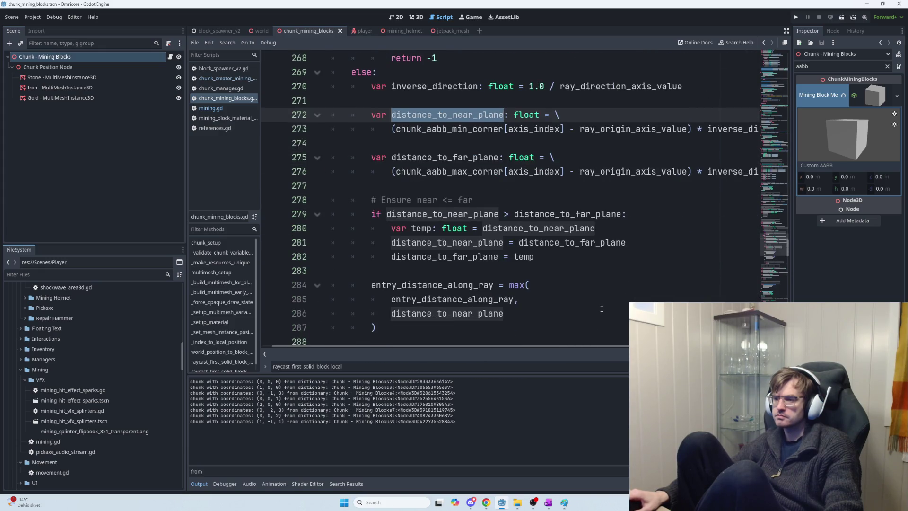
{"action": "key", "text": "alt+Tab"}
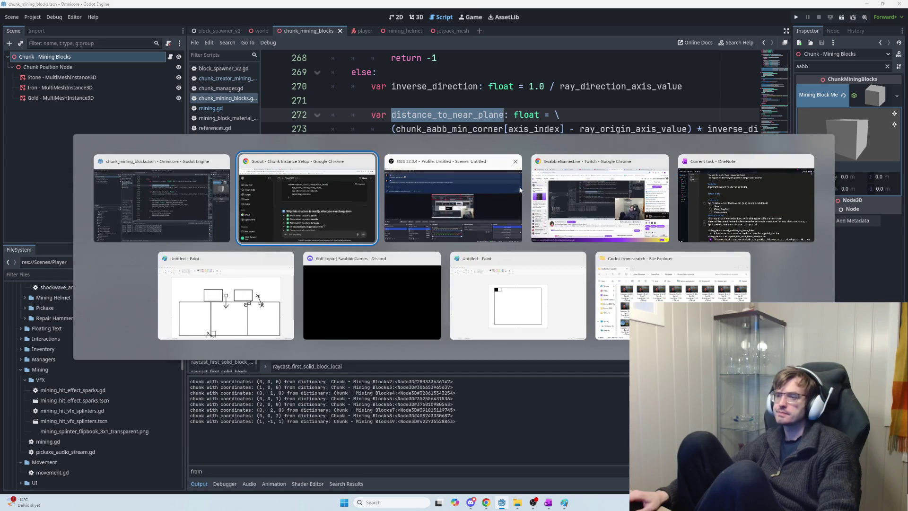
Clear the old Paint sketch and draw an X and a rightward arrow with the Line tool
{"action": "left_click", "coordinate": [524, 261]}
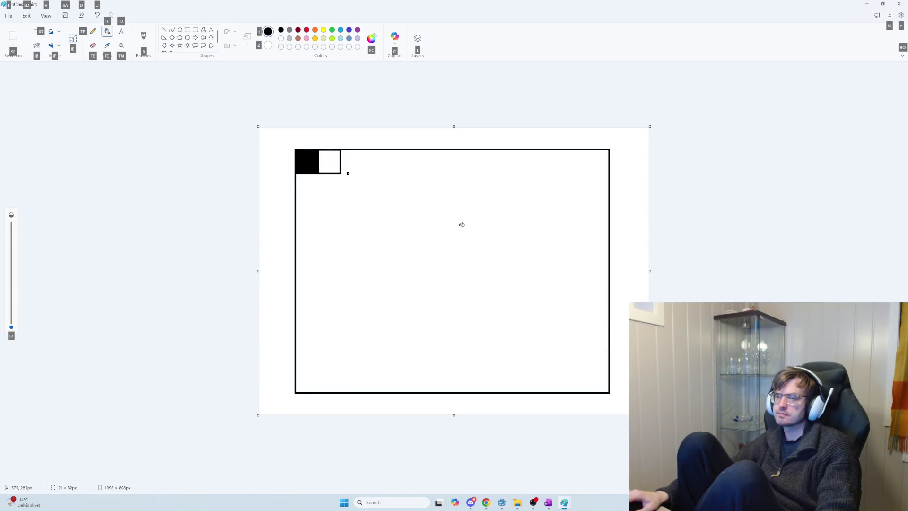
{"action": "key", "text": "ctrl+z"}
{"action": "key", "text": "ctrl+z"}
{"action": "key", "text": "ctrl+z"}
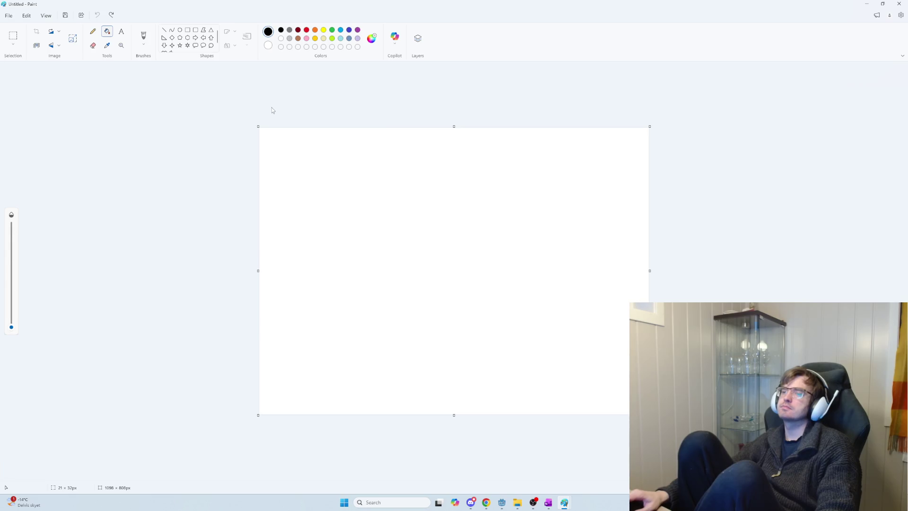
{"action": "left_click", "coordinate": [165, 30]}
{"action": "mouse_move", "coordinate": [335, 200]}
{"action": "left_mouse_down"}
{"action": "mouse_move", "coordinate": [450, 199]}
{"action": "mouse_move", "coordinate": [354, 201]}
{"action": "mouse_move", "coordinate": [371, 200]}
{"action": "mouse_move", "coordinate": [348, 187]}
{"action": "left_mouse_up"}
{"action": "left_click", "coordinate": [472, 243]}
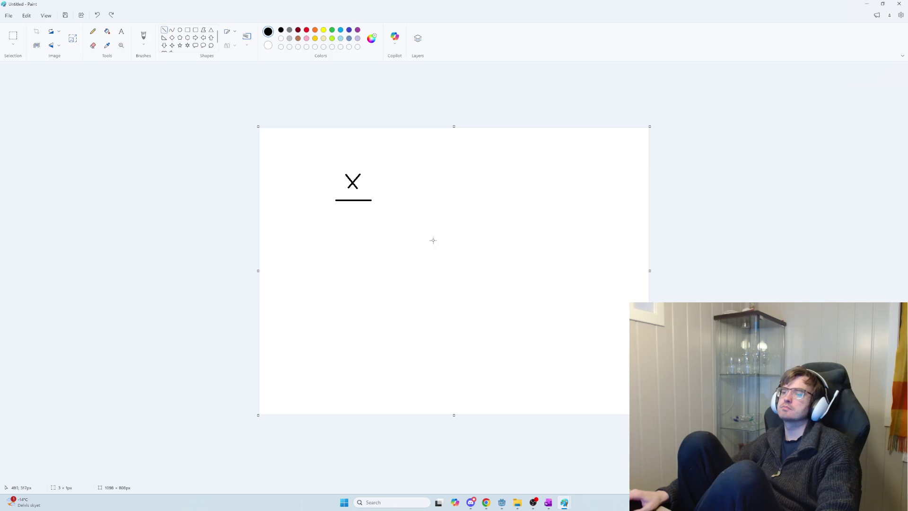
{"action": "left_click_drag", "start_coordinate": [366, 194], "coordinate": [367, 207]}
{"action": "left_click_drag", "start_coordinate": [345, 252], "coordinate": [345, 306]}
{"action": "key", "text": "ctrl+z"}
Draw a large empty rectangle below the arrow, then return to Godot
{"action": "left_click", "coordinate": [188, 30]}
{"action": "left_click_drag", "start_coordinate": [346, 252], "coordinate": [531, 382]}
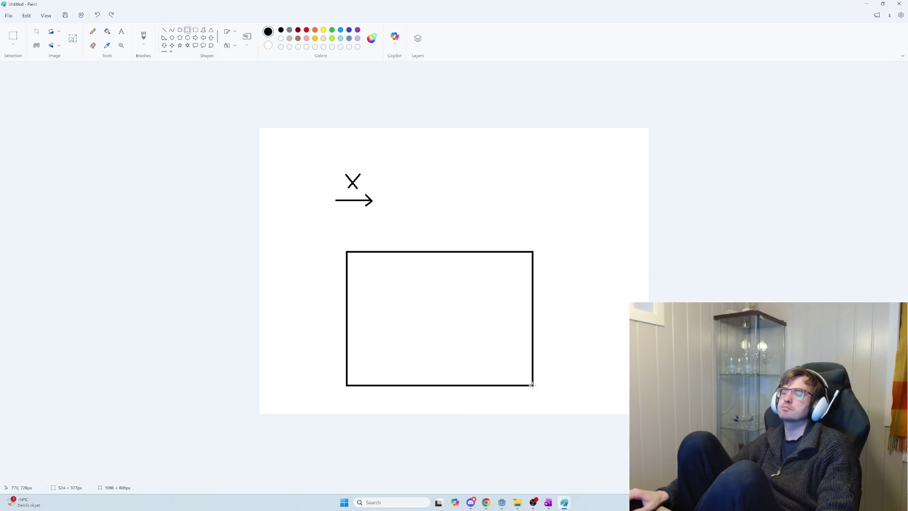
{"action": "left_click", "coordinate": [614, 375]}
{"action": "key", "text": "alt+Tab"}
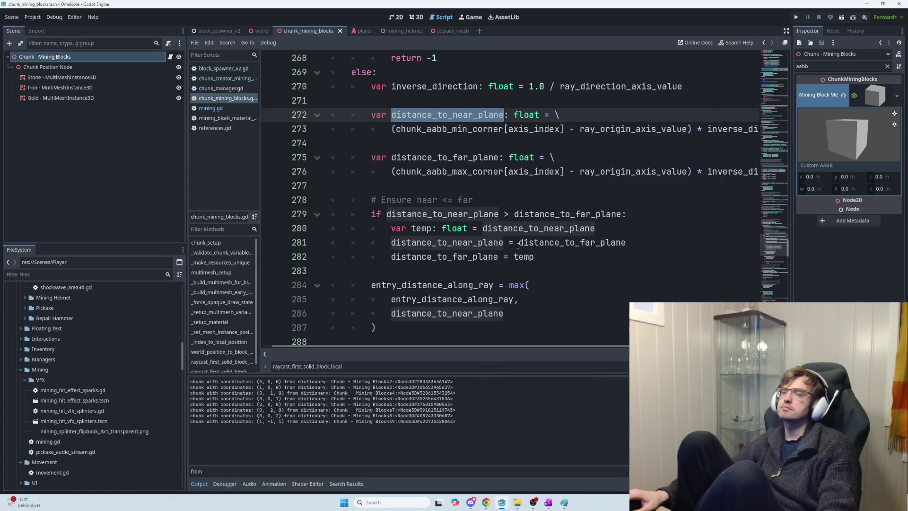
Label the rectangle's bottom-left with chunk_aabb_min_corner[axis_index] copied from line 273
{"action": "left_click_drag", "start_coordinate": [562, 129], "coordinate": [396, 129]}
{"action": "key", "text": "ctrl+c"}
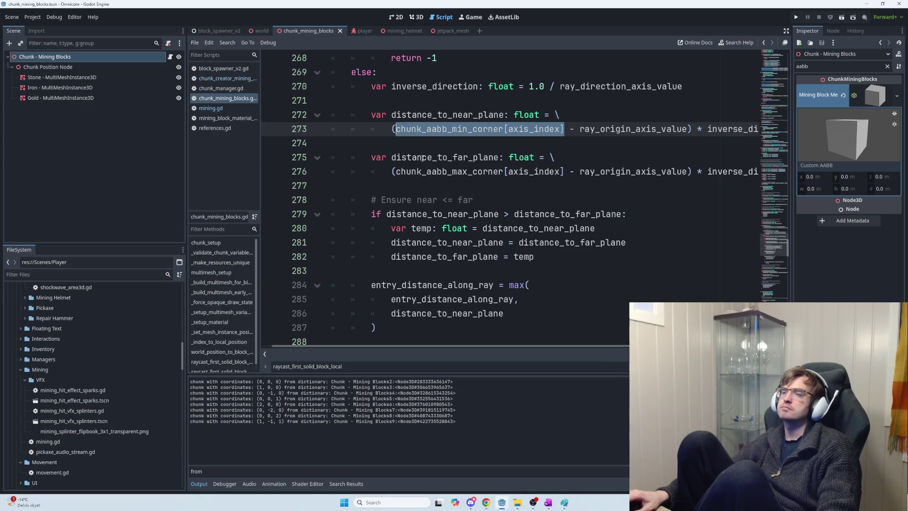
{"action": "key", "text": "alt+Tab"}
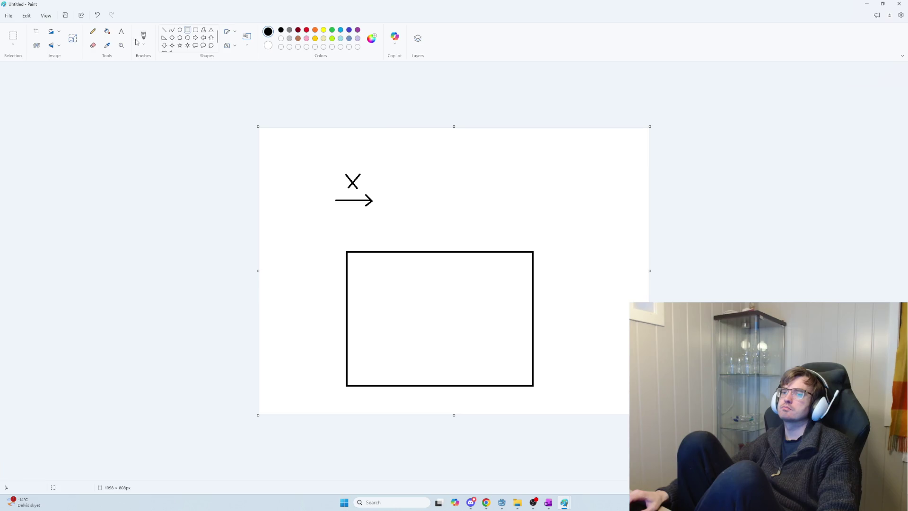
{"action": "left_click", "coordinate": [121, 31]}
{"action": "left_click", "coordinate": [334, 396]}
{"action": "key", "text": "ctrl+v"}
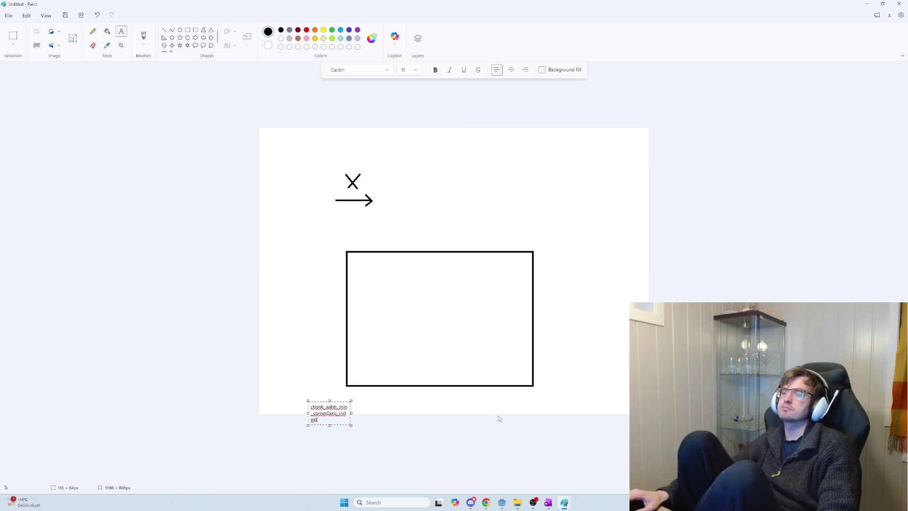
{"action": "left_click_drag", "start_coordinate": [349, 401], "coordinate": [444, 406]}
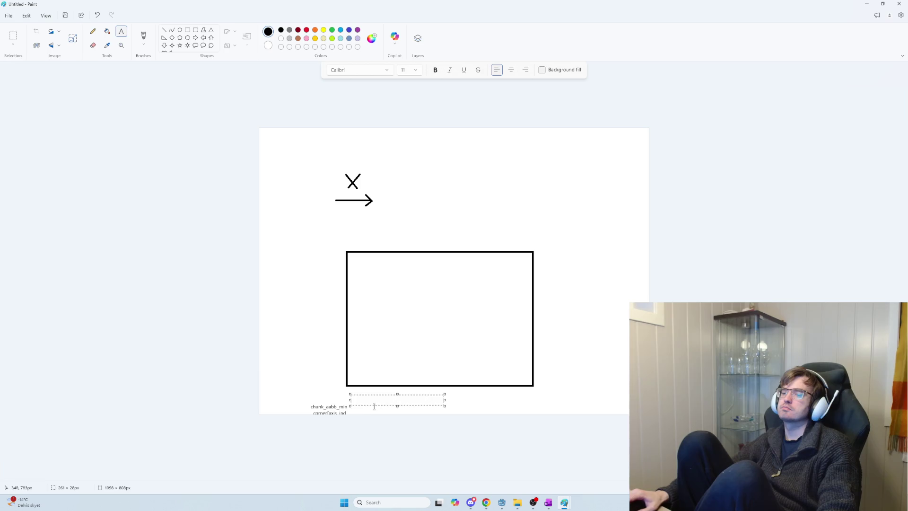
{"action": "key", "text": "ctrl+z"}
{"action": "key", "text": "ctrl+z"}
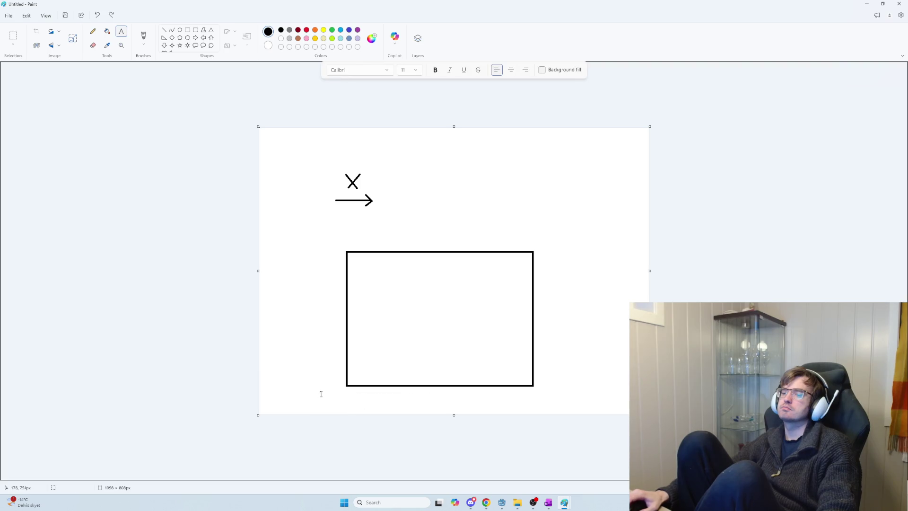
{"action": "key", "text": "ctrl+v"}
{"action": "left_click_drag", "start_coordinate": [362, 405], "coordinate": [413, 407]}
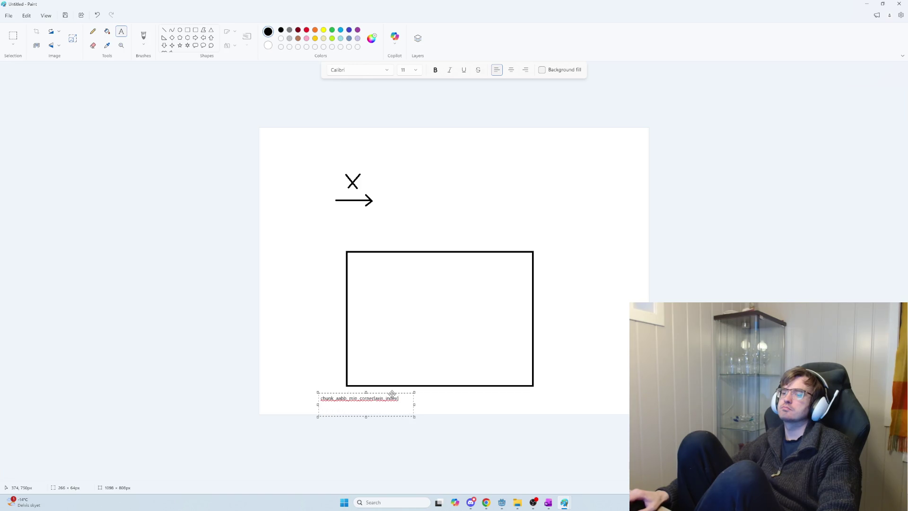
{"action": "left_click", "coordinate": [510, 401]}
Label the rectangle's right corner with chunk_aabb_max_corner[axis_index] copied from line 276
{"action": "key", "text": "alt+Tab"}
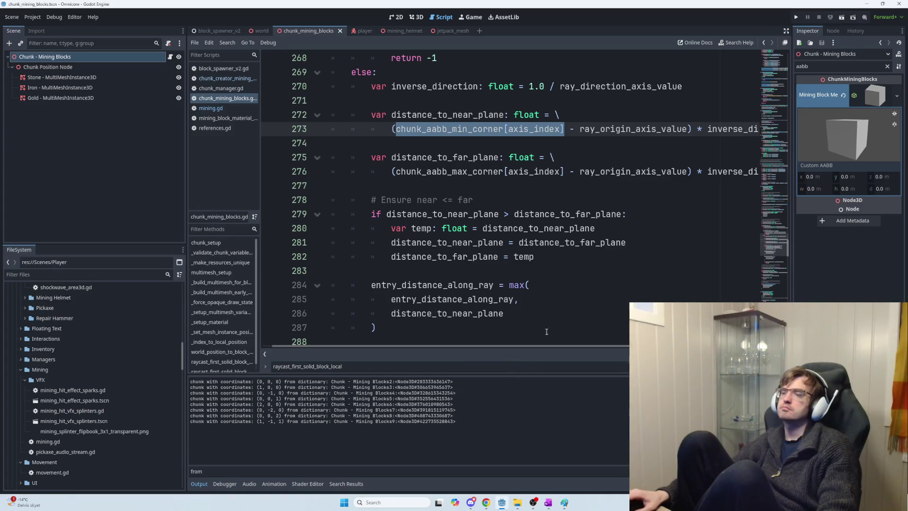
{"action": "left_click_drag", "start_coordinate": [563, 172], "coordinate": [395, 172]}
{"action": "key", "text": "alt+Tab"}
{"action": "mouse_move", "coordinate": [494, 394]}
{"action": "left_mouse_down"}
{"action": "mouse_move", "coordinate": [538, 407]}
{"action": "mouse_move", "coordinate": [619, 402]}
{"action": "mouse_move", "coordinate": [564, 396]}
{"action": "left_mouse_up"}
{"action": "key", "text": "ctrl+v"}
{"action": "left_click", "coordinate": [570, 362]}
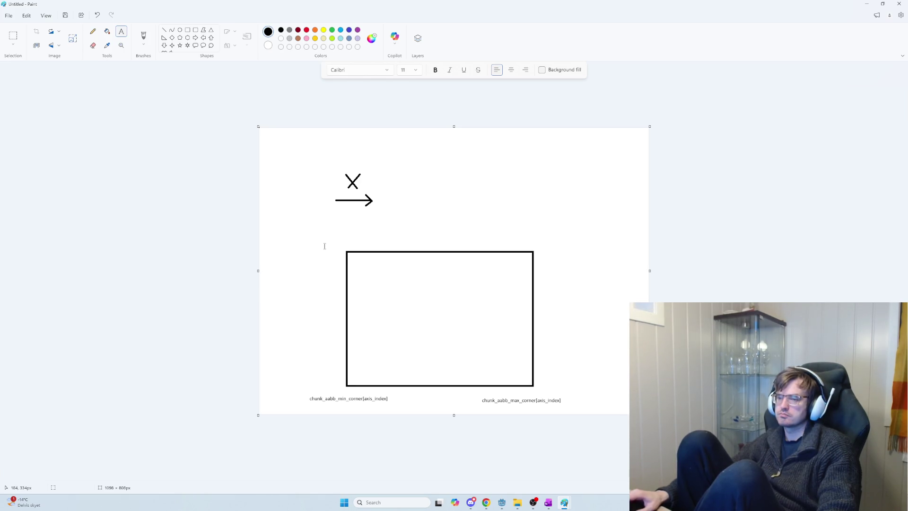
{"action": "key", "text": "alt+Tab"}
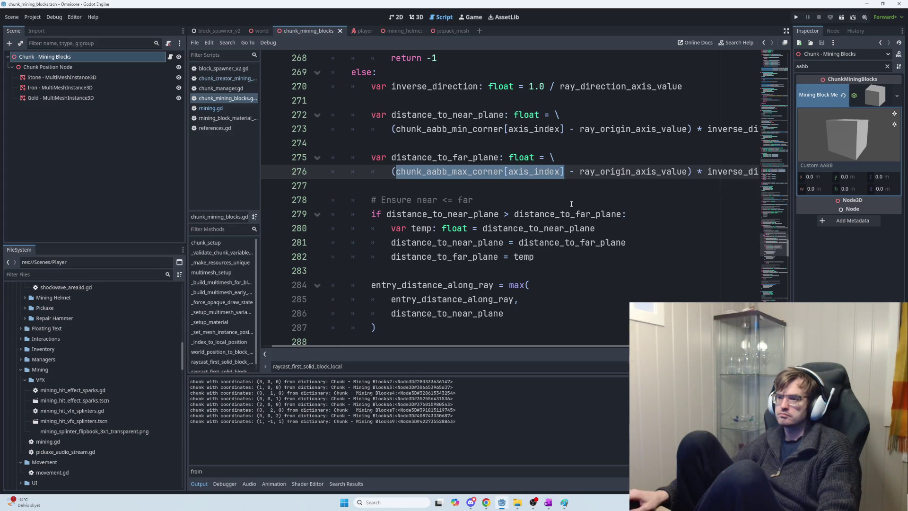
Draw a small X-shaped tick at the upper arrow's tail with the Line tool
{"action": "mouse_move", "coordinate": [593, 349]}
{"action": "left_mouse_down"}
{"action": "mouse_move", "coordinate": [662, 346]}
{"action": "mouse_move", "coordinate": [617, 343]}
{"action": "mouse_move", "coordinate": [634, 344]}
{"action": "left_mouse_up"}
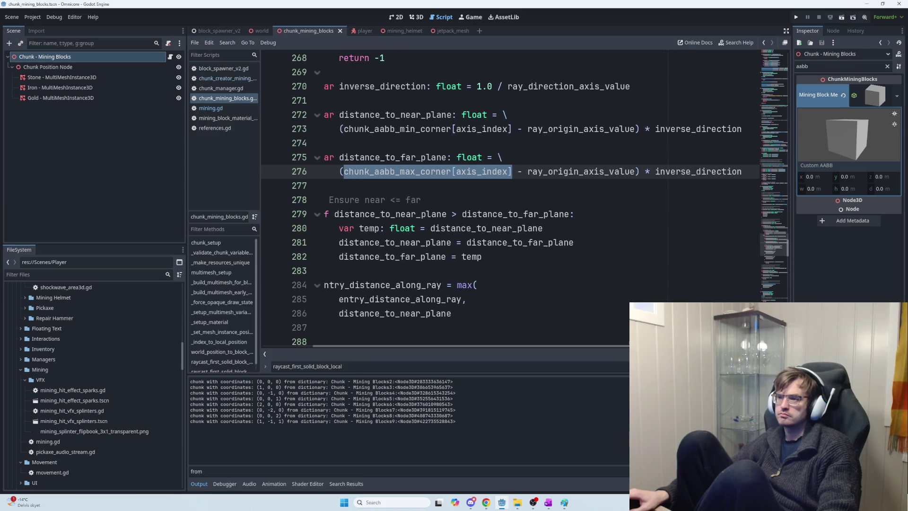
{"action": "scroll", "coordinate": [611, 331], "scroll_direction": "up", "scroll_amount": 2}
{"action": "mouse_move", "coordinate": [548, 346]}
{"action": "left_mouse_down"}
{"action": "mouse_move", "coordinate": [507, 348]}
{"action": "mouse_move", "coordinate": [552, 347]}
{"action": "mouse_move", "coordinate": [524, 342]}
{"action": "left_mouse_up"}
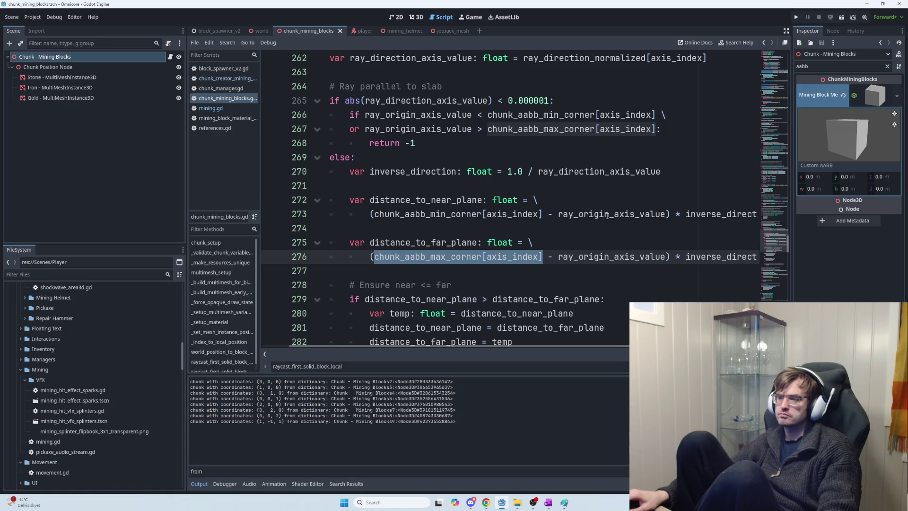
{"action": "key", "text": "alt+Tab"}
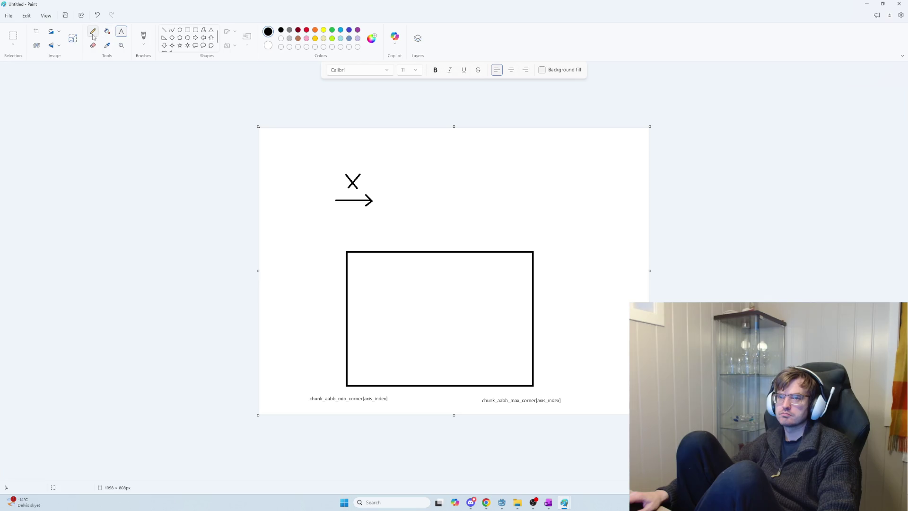
{"action": "left_click", "coordinate": [164, 29]}
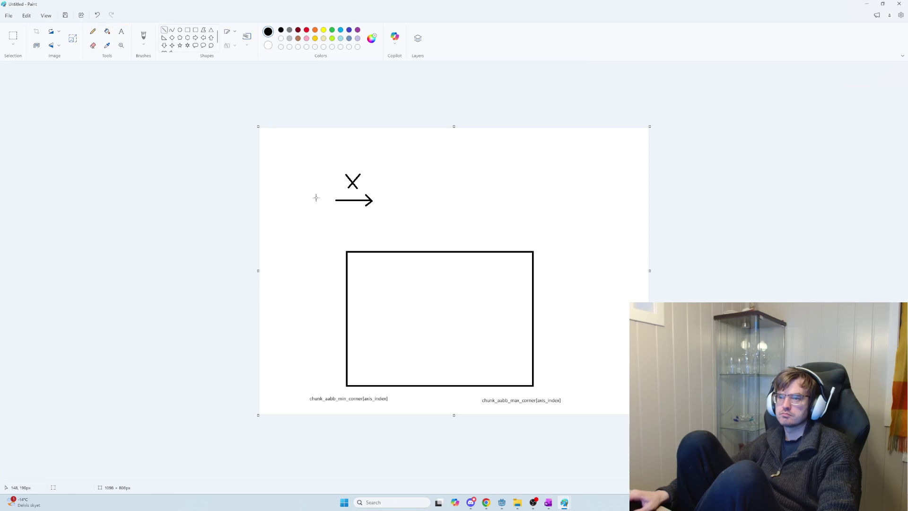
{"action": "left_click_drag", "start_coordinate": [337, 195], "coordinate": [331, 202]}
{"action": "mouse_move", "coordinate": [339, 195]}
{"action": "left_mouse_down"}
{"action": "mouse_move", "coordinate": [333, 204]}
{"action": "mouse_move", "coordinate": [333, 196]}
{"action": "left_mouse_up"}
{"action": "left_click", "coordinate": [315, 201]}
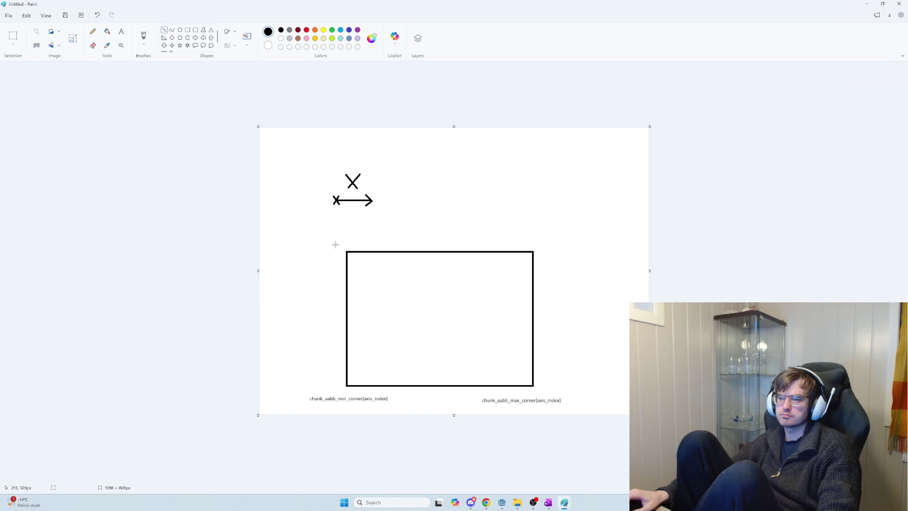
Draw a new arrow crossing the rectangle's top-left corner, then return to Godot
{"action": "mouse_move", "coordinate": [334, 257]}
{"action": "left_mouse_down"}
{"action": "mouse_move", "coordinate": [376, 262]}
{"action": "mouse_move", "coordinate": [336, 235]}
{"action": "left_mouse_up"}
{"action": "left_click", "coordinate": [345, 262]}
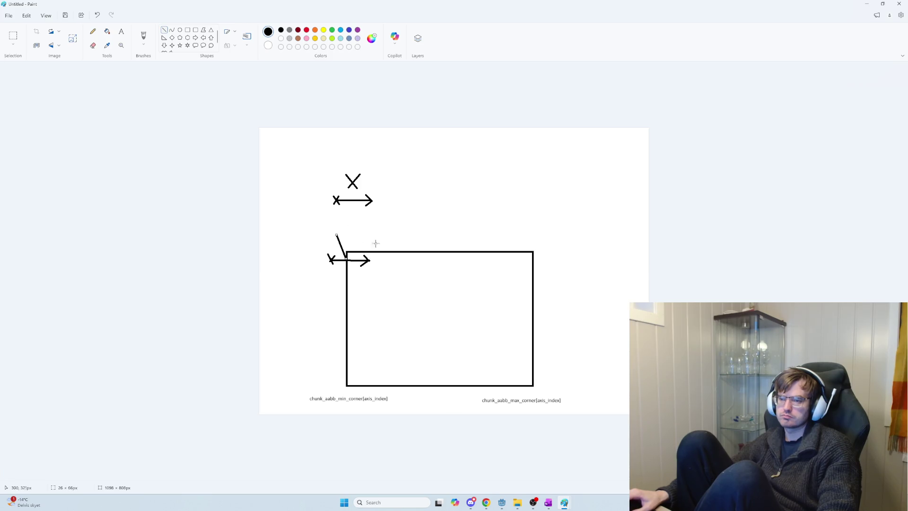
{"action": "key", "text": "alt+Tab"}
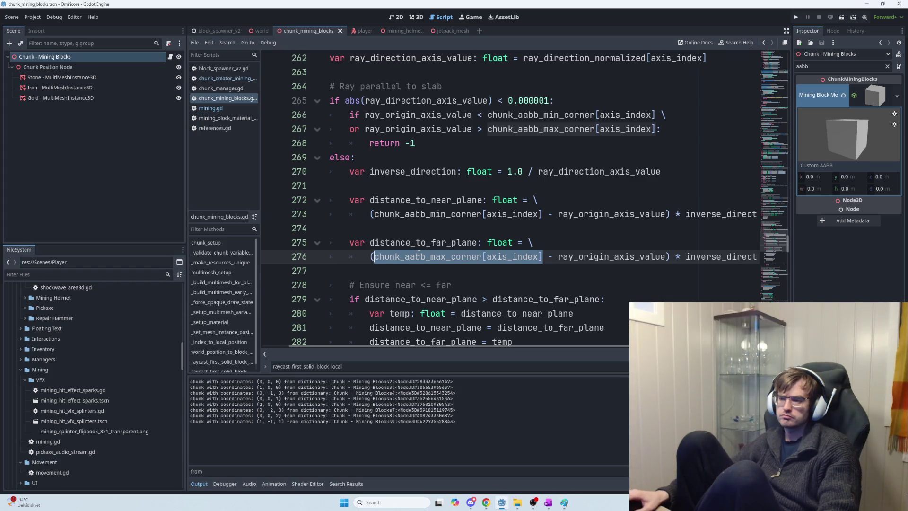
Copy distance_to_near_plane from line 272 and paste it as a label above the corner arrow
{"action": "left_click", "coordinate": [376, 255]}
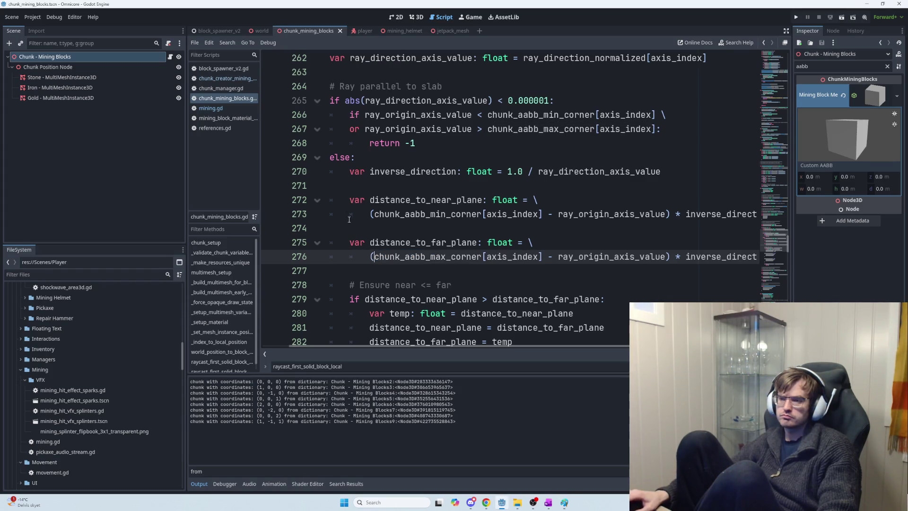
{"action": "left_click_drag", "start_coordinate": [370, 200], "coordinate": [482, 200]}
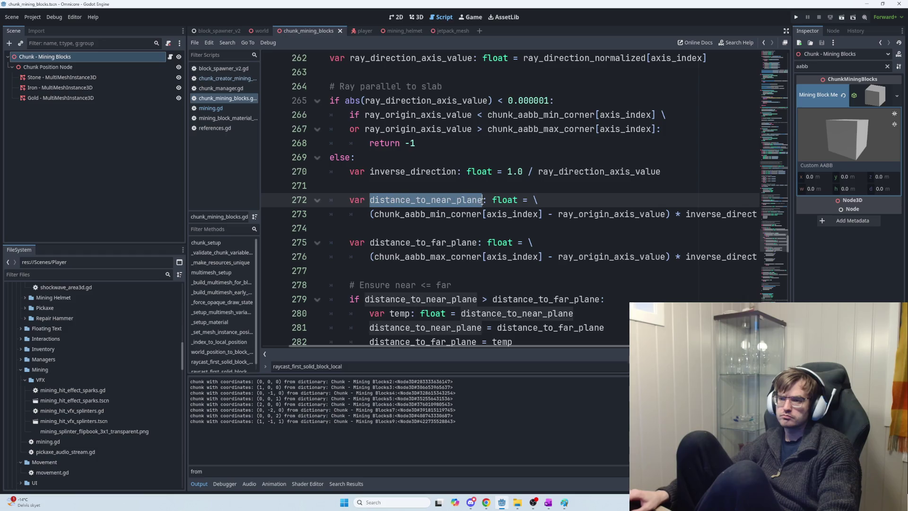
{"action": "key", "text": "alt+Tab"}
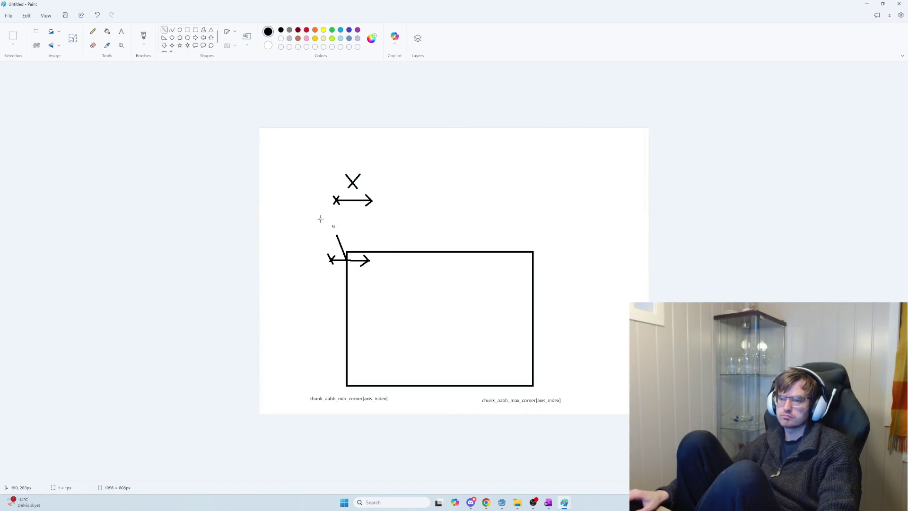
{"action": "left_click", "coordinate": [121, 32]}
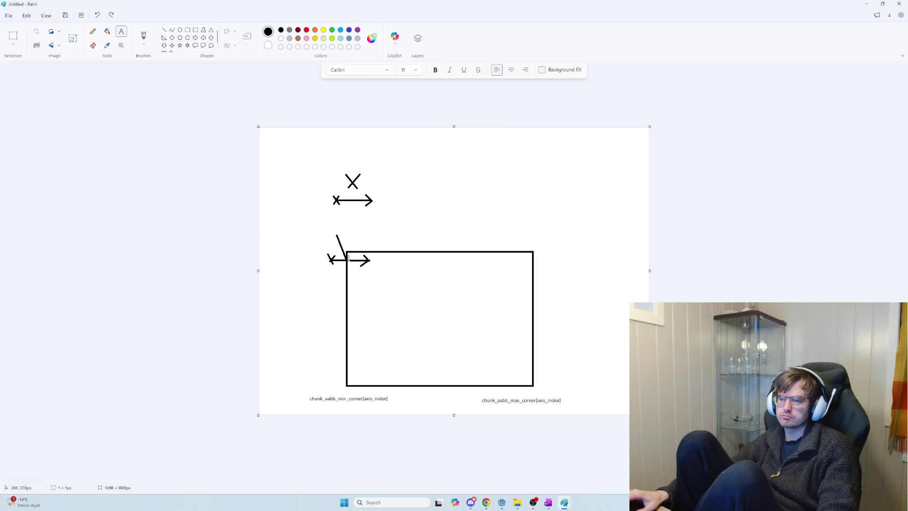
{"action": "left_click", "coordinate": [329, 226]}
{"action": "key", "text": "ctrl+v"}
{"action": "left_click_drag", "start_coordinate": [372, 235], "coordinate": [412, 235]}
{"action": "left_click", "coordinate": [389, 225]}
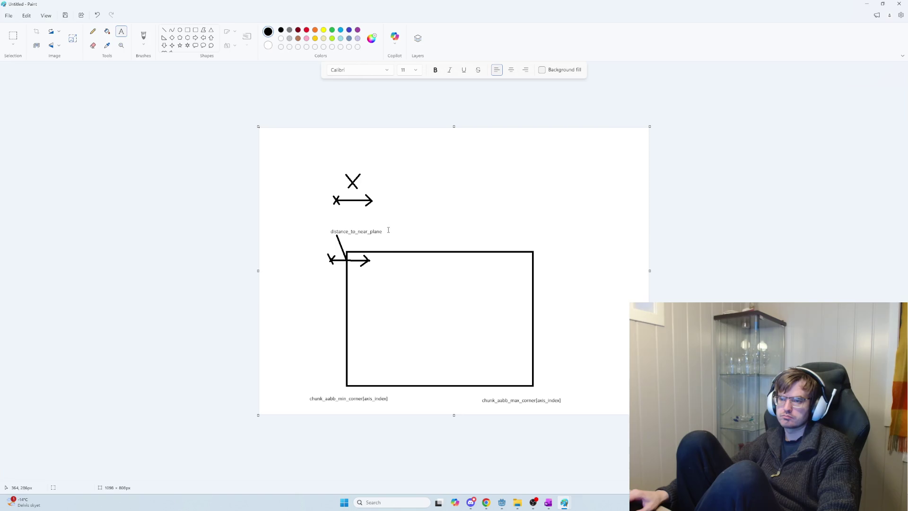
{"action": "left_click", "coordinate": [329, 259]}
{"action": "left_click", "coordinate": [314, 264]}
{"action": "key", "text": "alt+Tab"}
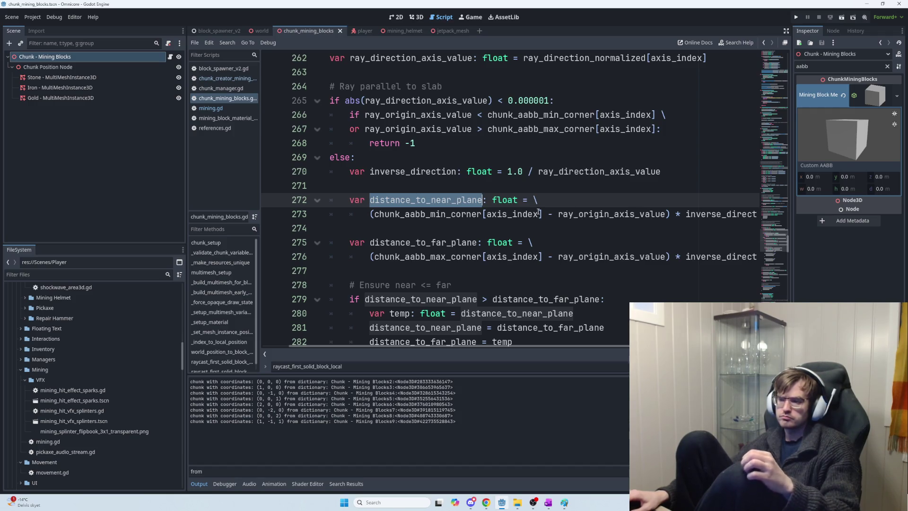
{"action": "mouse_move", "coordinate": [540, 214]}
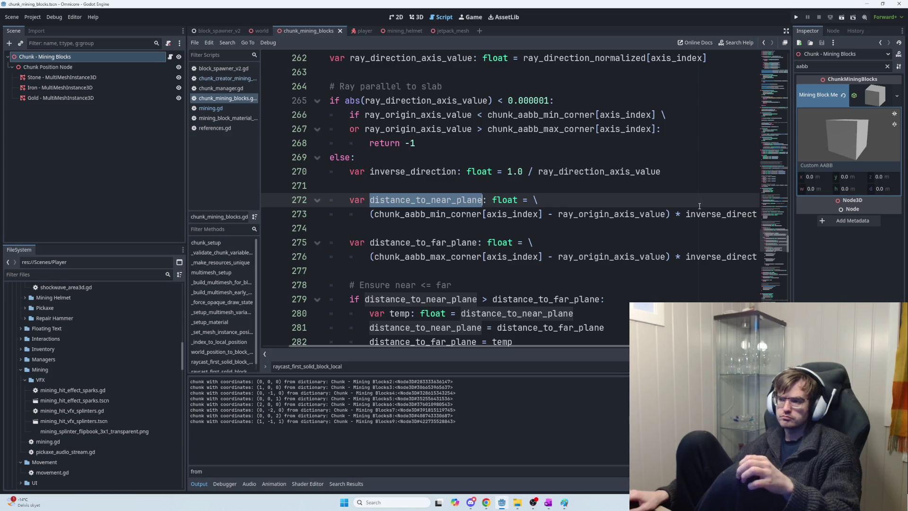
{"action": "key", "text": "ctrl+z"}
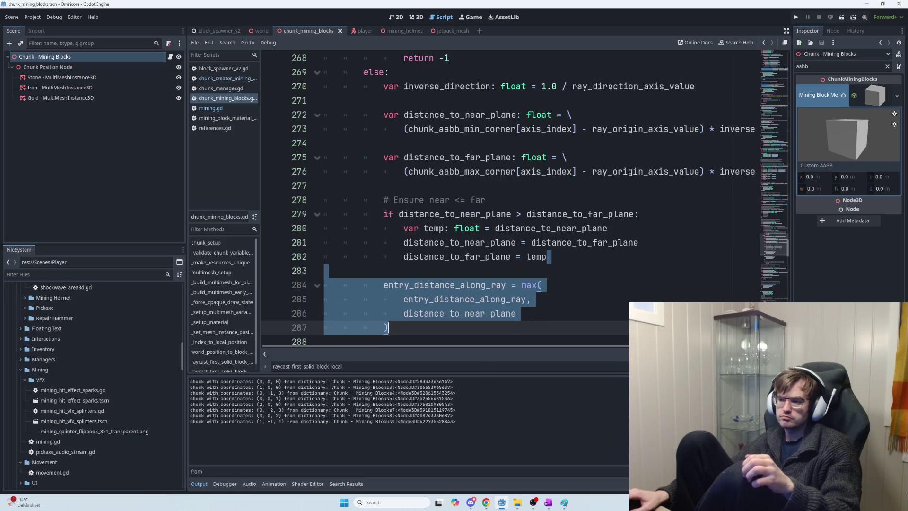
{"action": "left_click", "coordinate": [426, 188]}
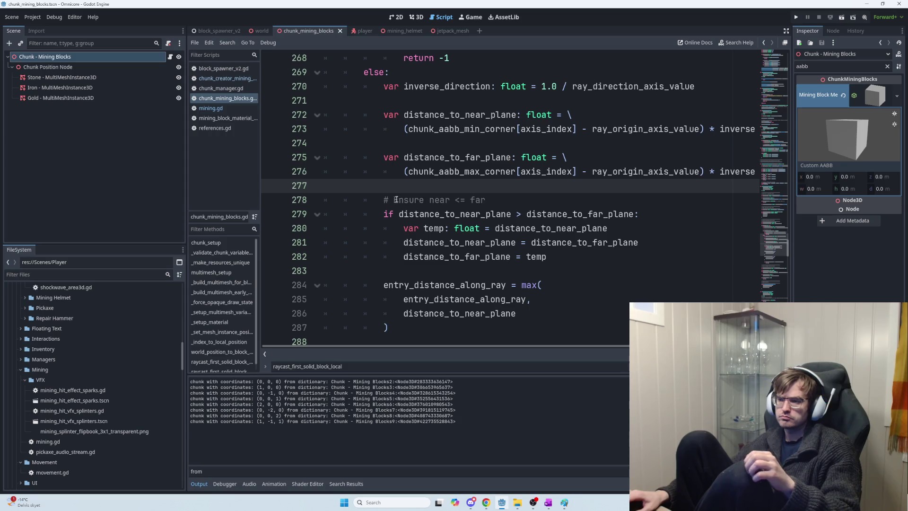
{"action": "mouse_move", "coordinate": [384, 213]}
{"action": "left_mouse_down"}
{"action": "mouse_move", "coordinate": [645, 215]}
{"action": "mouse_move", "coordinate": [663, 229]}
{"action": "left_mouse_up"}
{"action": "left_click", "coordinate": [662, 228]}
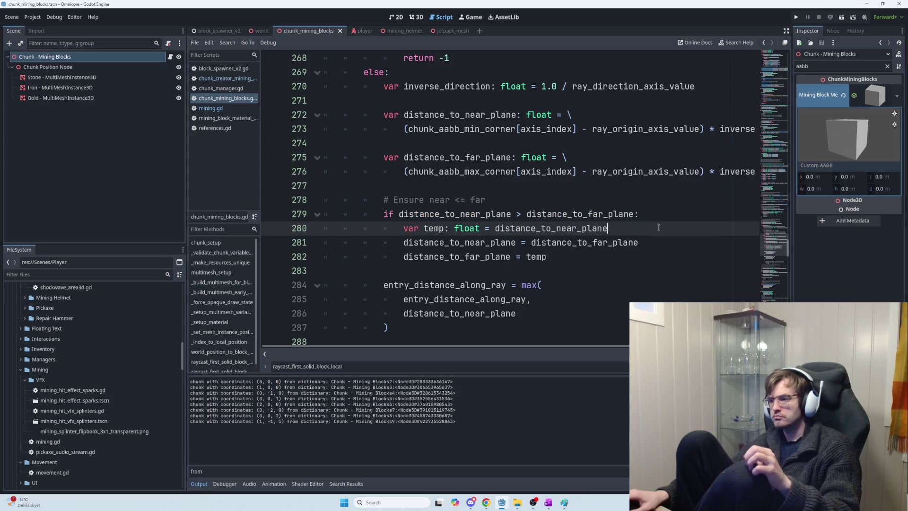
{"action": "mouse_move", "coordinate": [644, 242]}
{"action": "left_mouse_down"}
{"action": "mouse_move", "coordinate": [444, 240]}
{"action": "mouse_move", "coordinate": [517, 228]}
{"action": "left_mouse_up"}
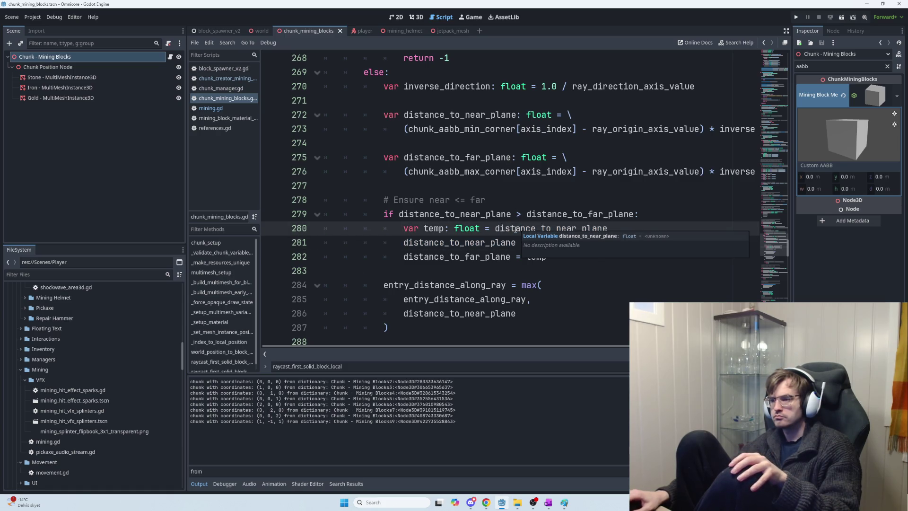
{"action": "left_click", "coordinate": [570, 265]}
{"action": "mouse_move", "coordinate": [571, 258]}
{"action": "left_mouse_down"}
{"action": "mouse_move", "coordinate": [523, 243]}
{"action": "mouse_move", "coordinate": [548, 256]}
{"action": "left_mouse_up"}
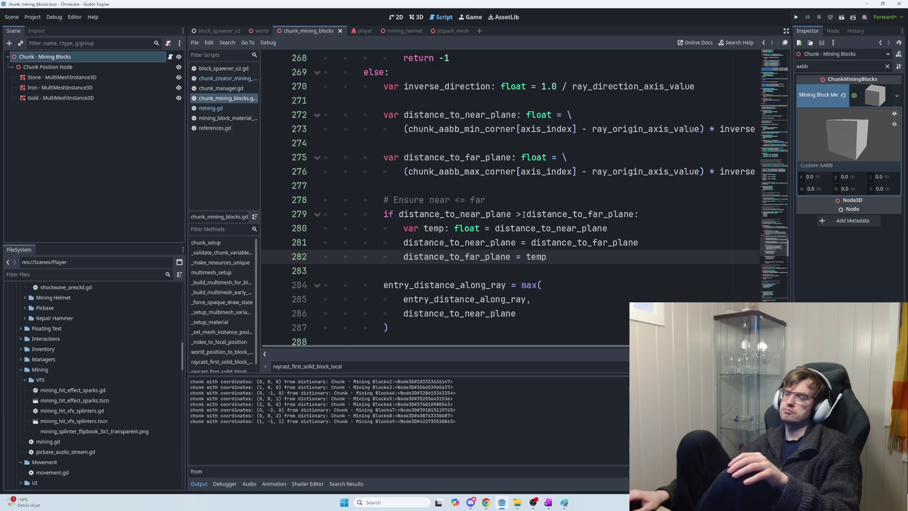
{"action": "left_click_drag", "start_coordinate": [527, 213], "coordinate": [628, 213]}
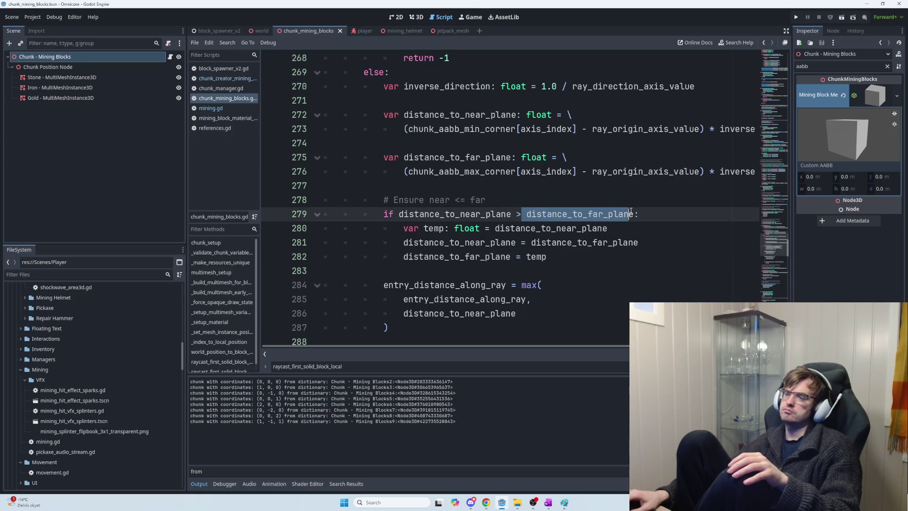
{"action": "left_click", "coordinate": [628, 214]}
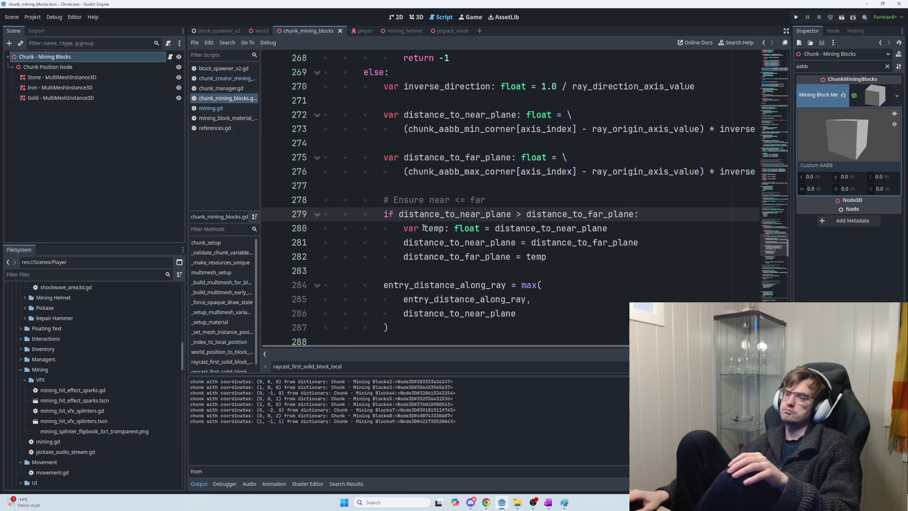
{"action": "left_click_drag", "start_coordinate": [405, 230], "coordinate": [608, 228]}
{"action": "left_click", "coordinate": [610, 229]}
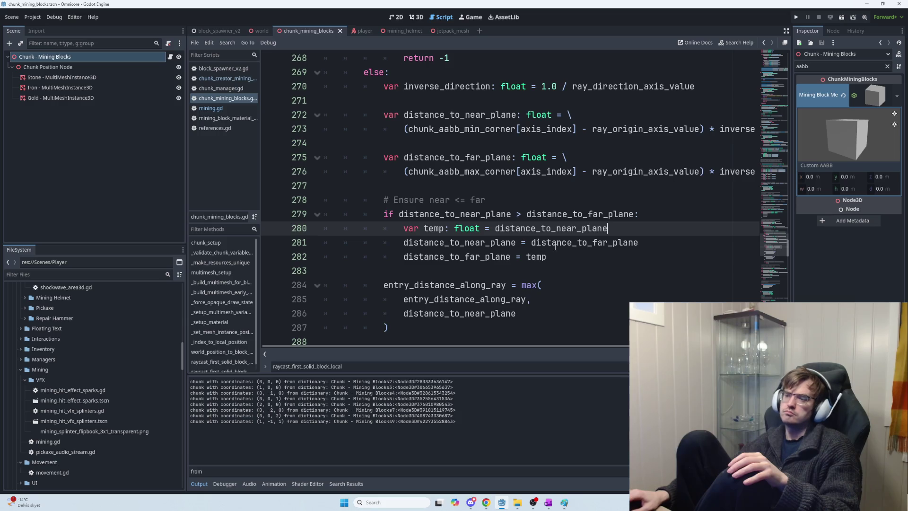
{"action": "left_click_drag", "start_coordinate": [547, 257], "coordinate": [397, 255]}
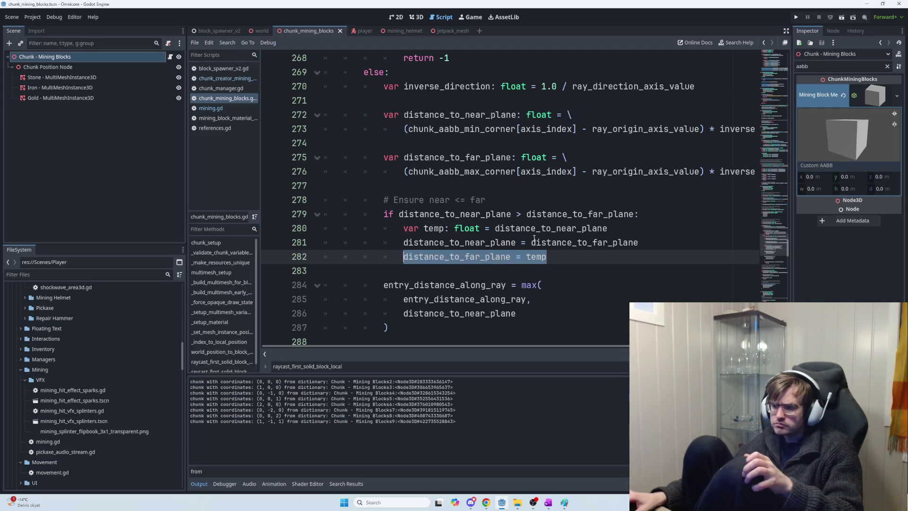
{"action": "left_click", "coordinate": [532, 231]}
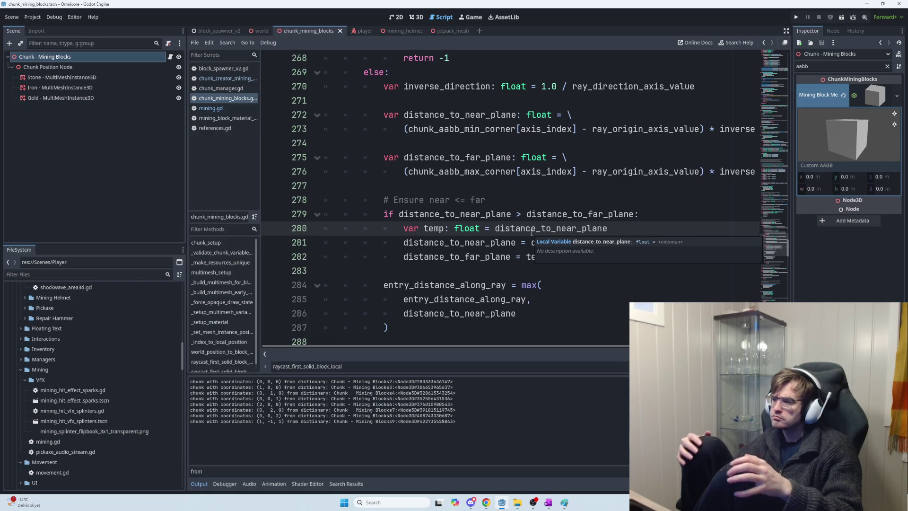
{"action": "left_click", "coordinate": [488, 199]}
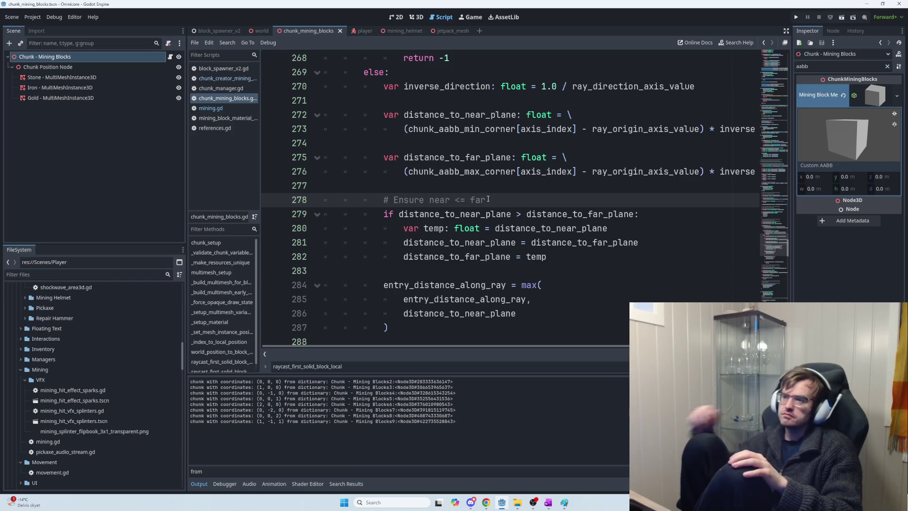
{"action": "scroll", "coordinate": [514, 196], "scroll_direction": "up", "scroll_amount": 1}
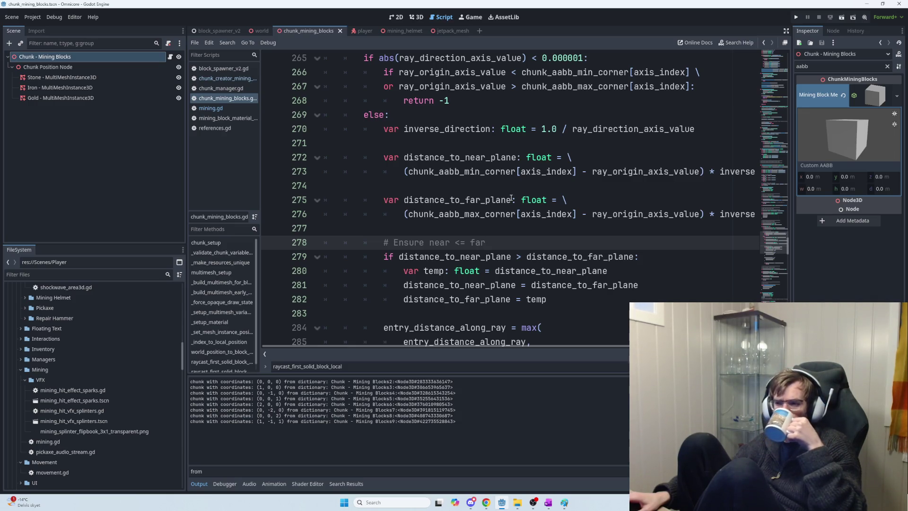
Select the 'Ensure near <= far' swap block on lines 278–282 in Godot
{"action": "scroll", "coordinate": [515, 201], "scroll_direction": "down", "scroll_amount": 3}
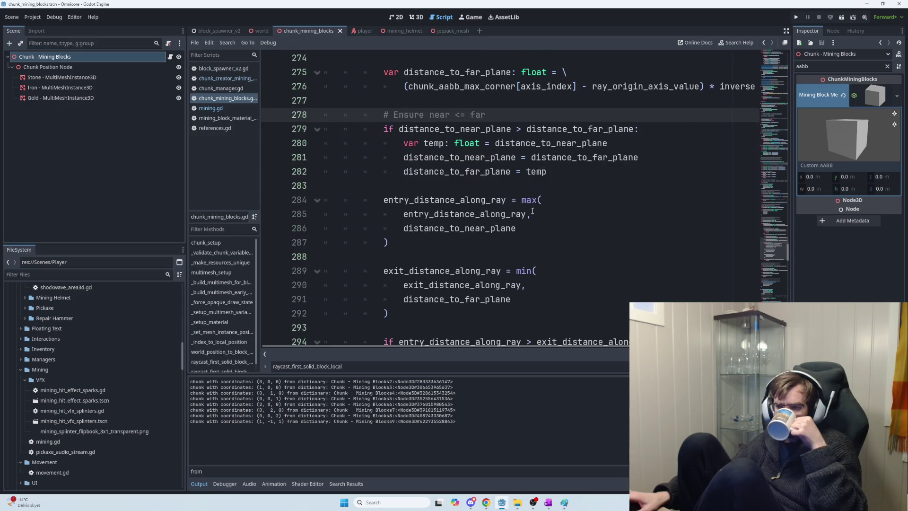
{"action": "mouse_move", "coordinate": [548, 172]}
{"action": "left_mouse_down"}
{"action": "mouse_move", "coordinate": [385, 130]}
{"action": "mouse_move", "coordinate": [381, 117]}
{"action": "left_mouse_up"}
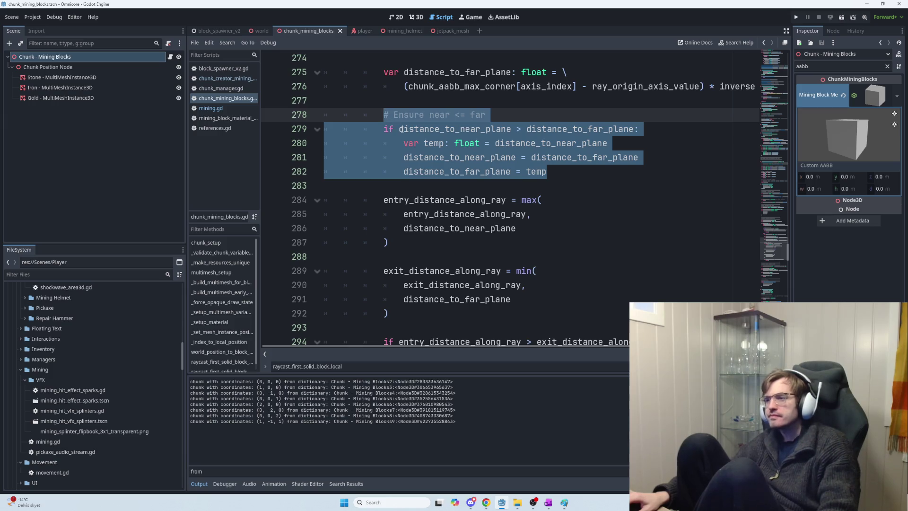
{"action": "key", "text": "alt+Tab"}
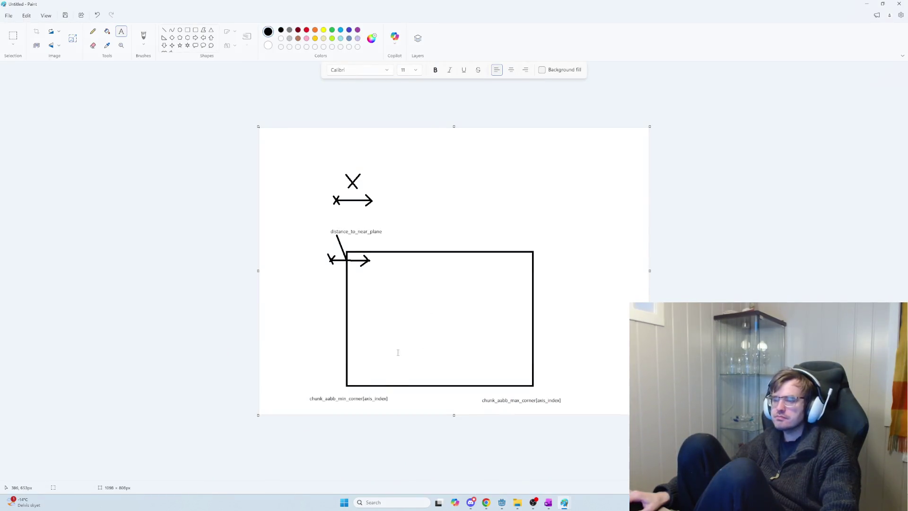
{"action": "key", "text": "alt+Tab"}
{"action": "key", "text": "alt+Tab"}
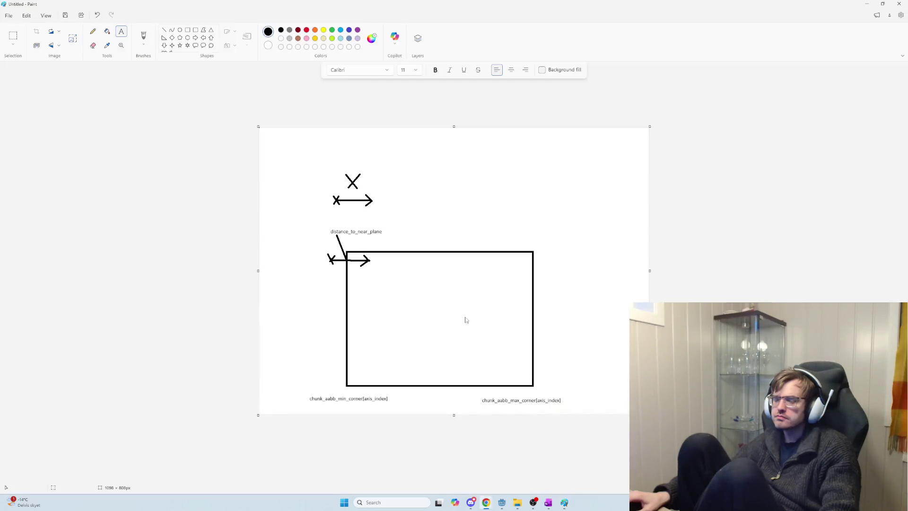
Snip the box-and-arrows diagram in Paint with Win+Shift+S
{"action": "key", "text": "alt+Tab"}
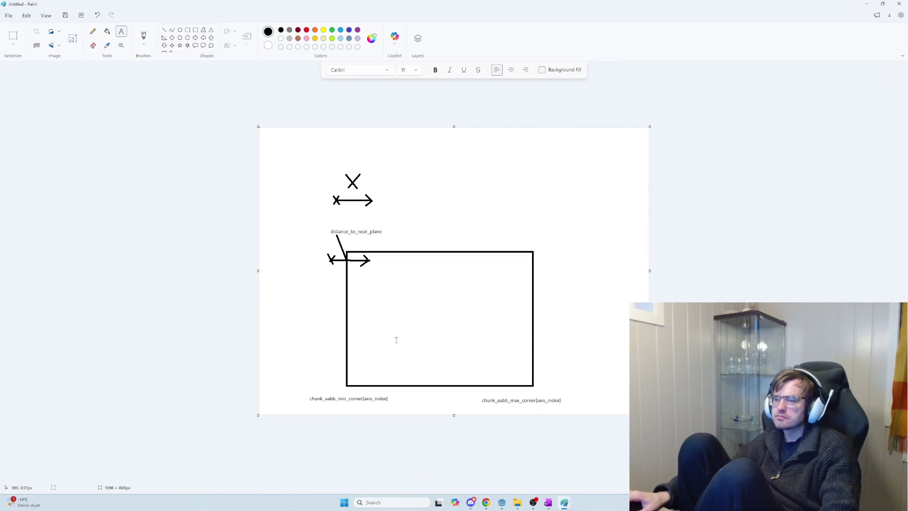
{"action": "key", "text": "super+shift+s"}
{"action": "mouse_move", "coordinate": [283, 157]}
{"action": "left_mouse_down"}
{"action": "mouse_move", "coordinate": [571, 458]}
{"action": "mouse_move", "coordinate": [572, 413]}
{"action": "left_mouse_up"}
{"action": "key", "text": "alt+Tab"}
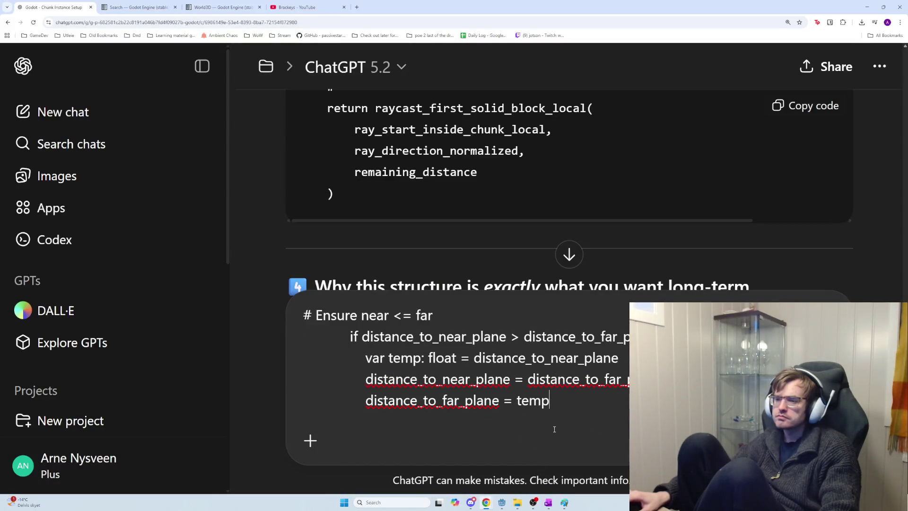
Paste the diagram snip into the ChatGPT draft and begin 'I understood most so far but not why we ensure nea'
{"action": "key", "text": "ctrl+v"}
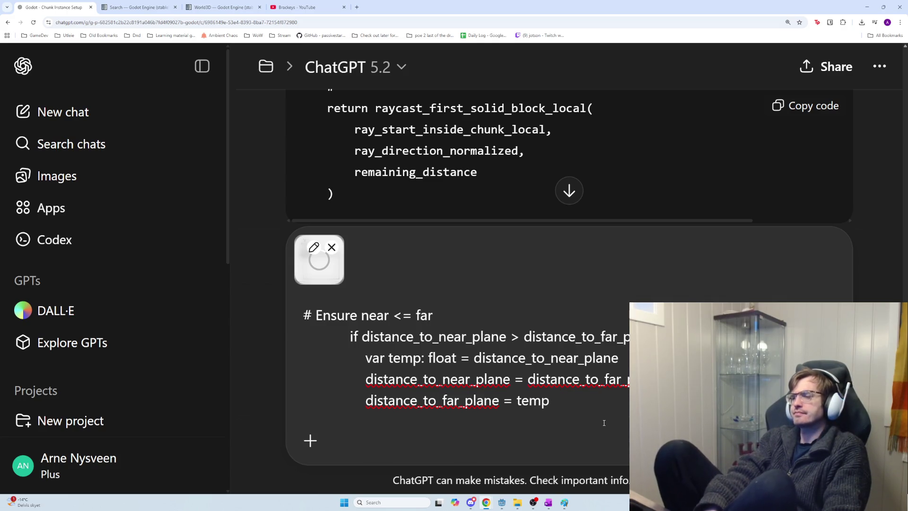
{"action": "key", "text": "shift+Return"}
{"action": "type", "text": "I und"}
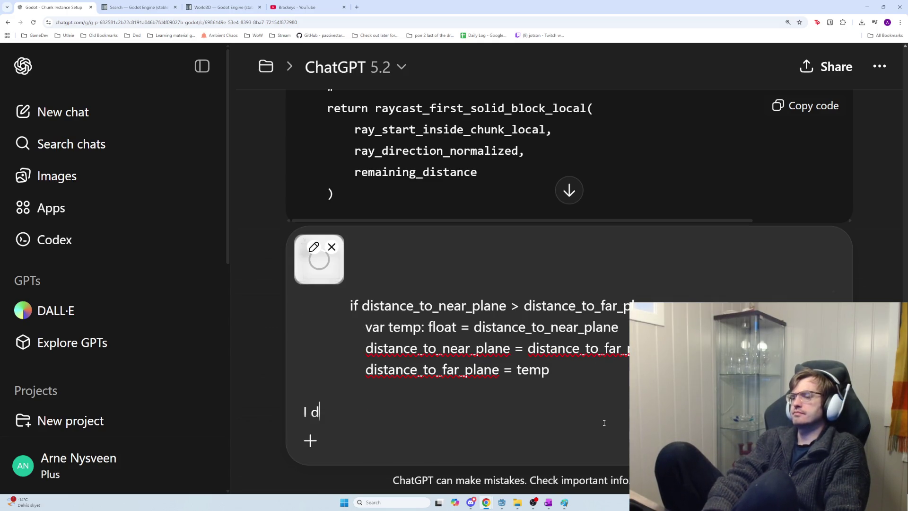
{"action": "type", "text": "ers"}
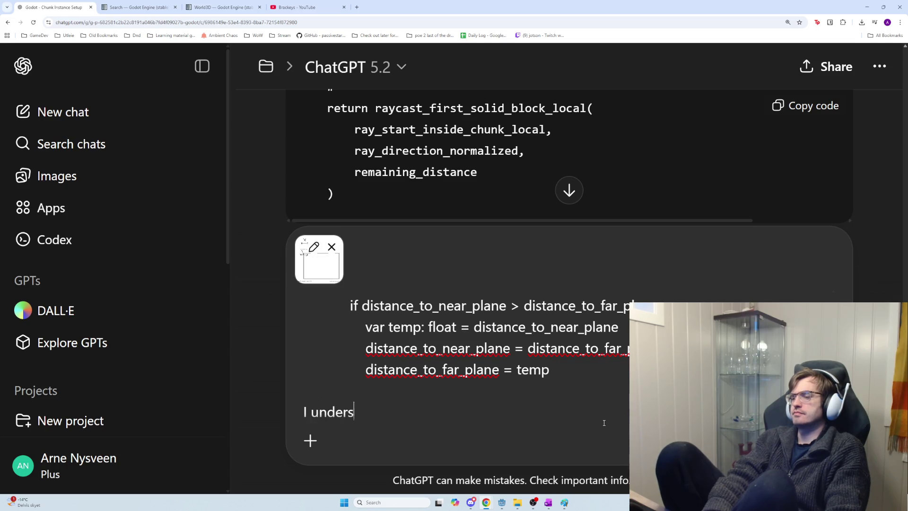
{"action": "type", "text": "tood most so far but not why we"}
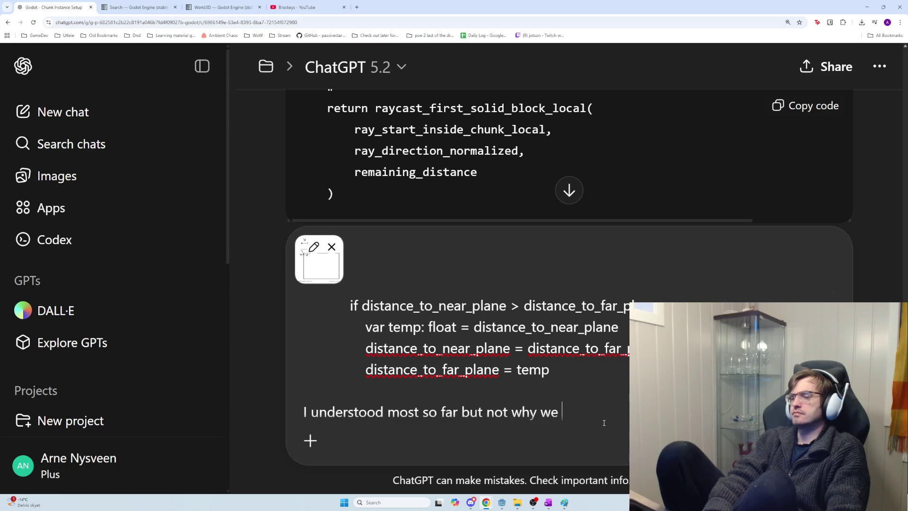
{"action": "type", "text": " ensure nea"}
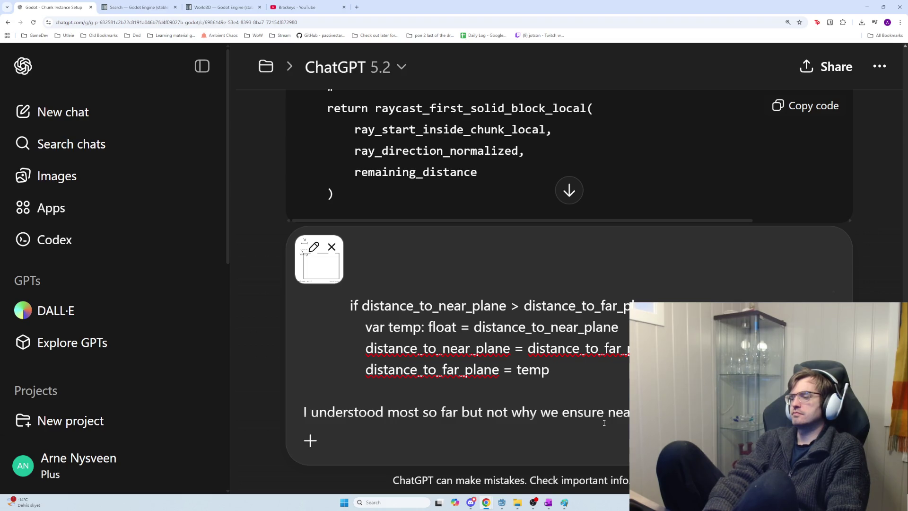
{"action": "key", "text": "alt+Tab"}
{"action": "key", "text": "alt+Tab"}
{"action": "key", "text": "alt+Tab"}
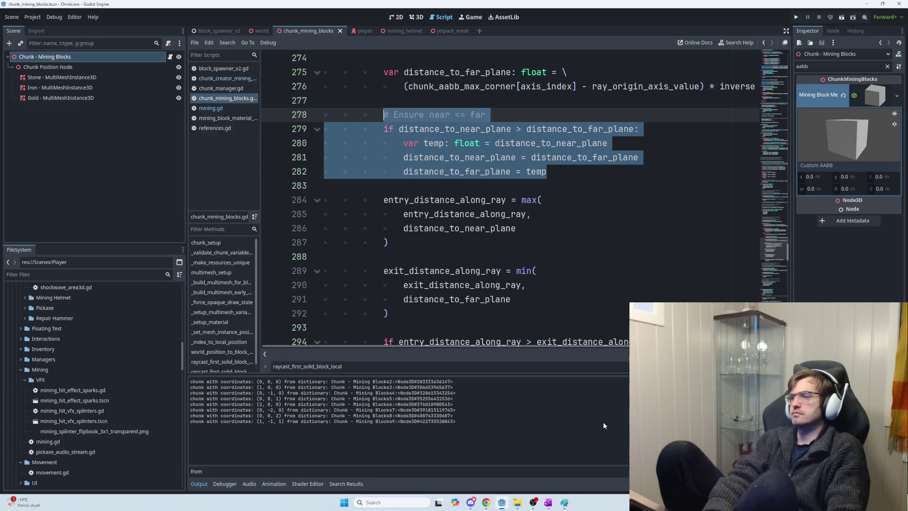
{"action": "key", "text": "alt+Tab"}
{"action": "key", "text": "alt+Tab"}
{"action": "key", "text": "alt+Tab"}
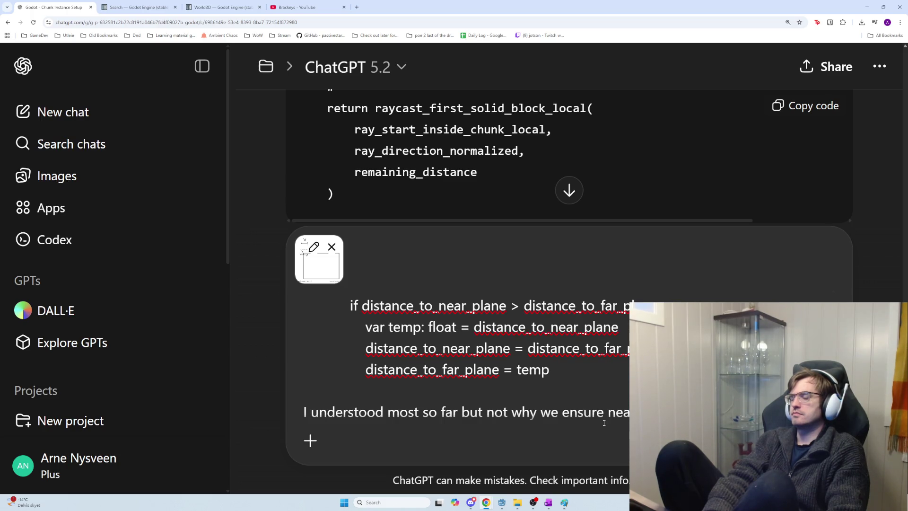
{"action": "key", "text": "alt+Tab"}
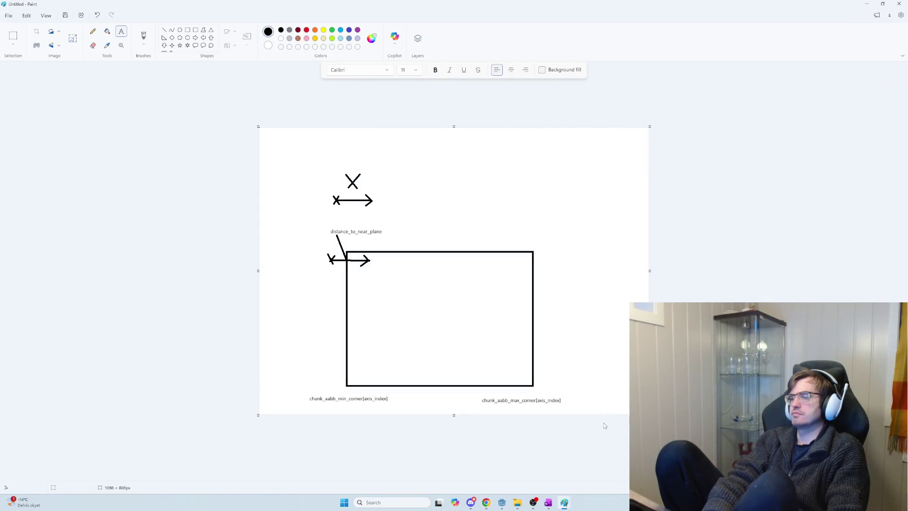
{"action": "key", "text": "alt+Tab"}
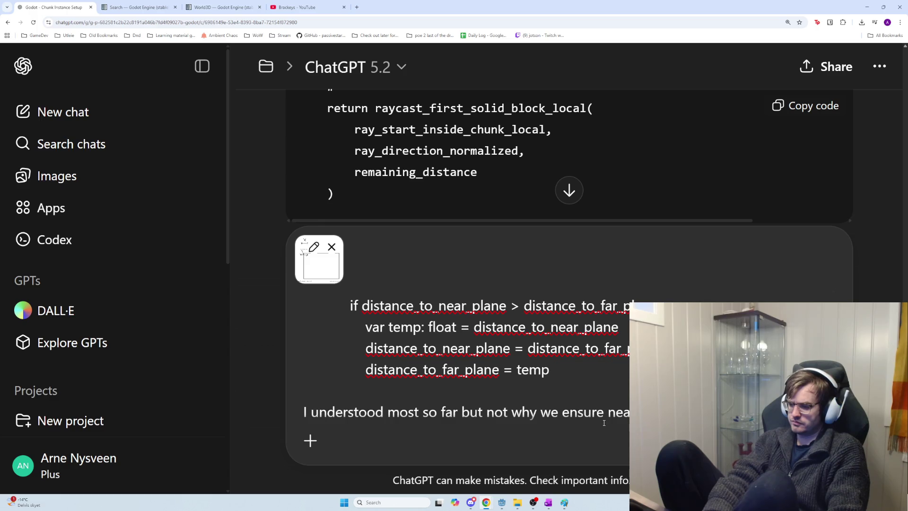
Finish the question on why x_far can't be closer to the raycast position than x_close, and send it
{"action": "type", "text": "of the square and"}
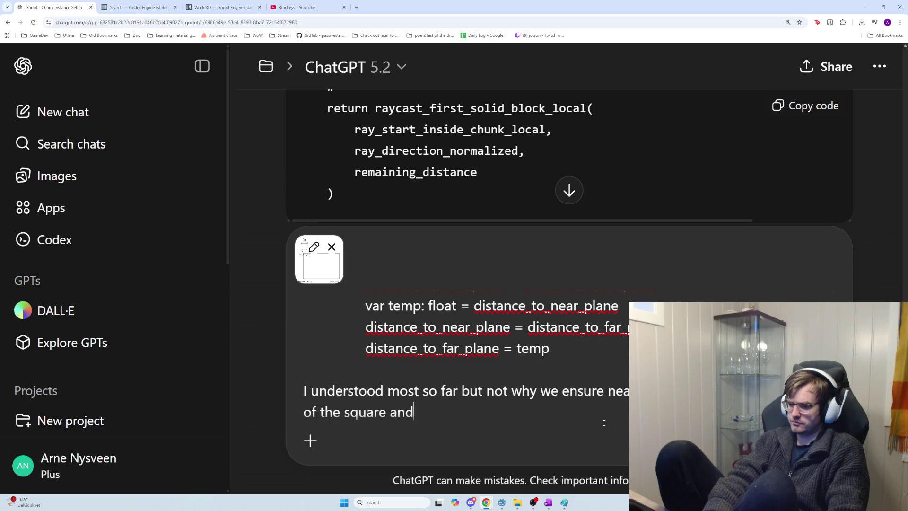
{"action": "type", "text": " x_far the "}
{"action": "type", "text": "other side"}
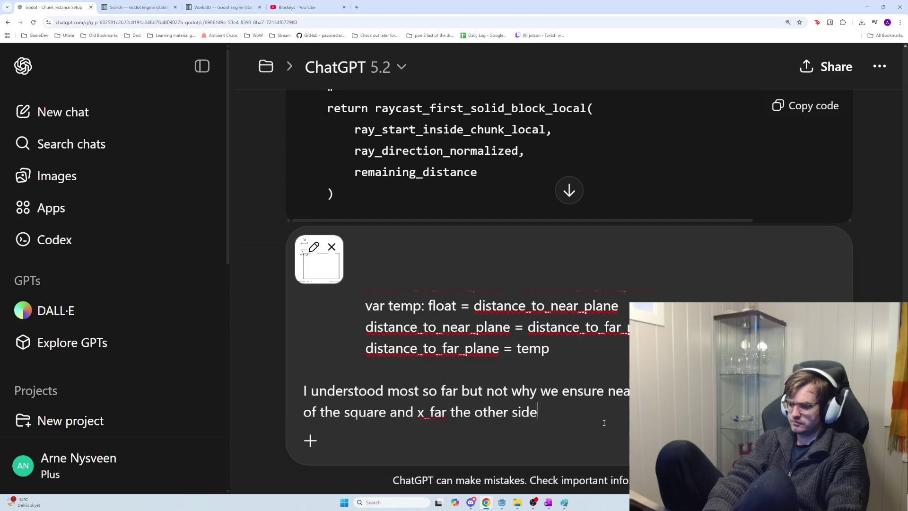
{"action": "type", "text": ", why can't the"}
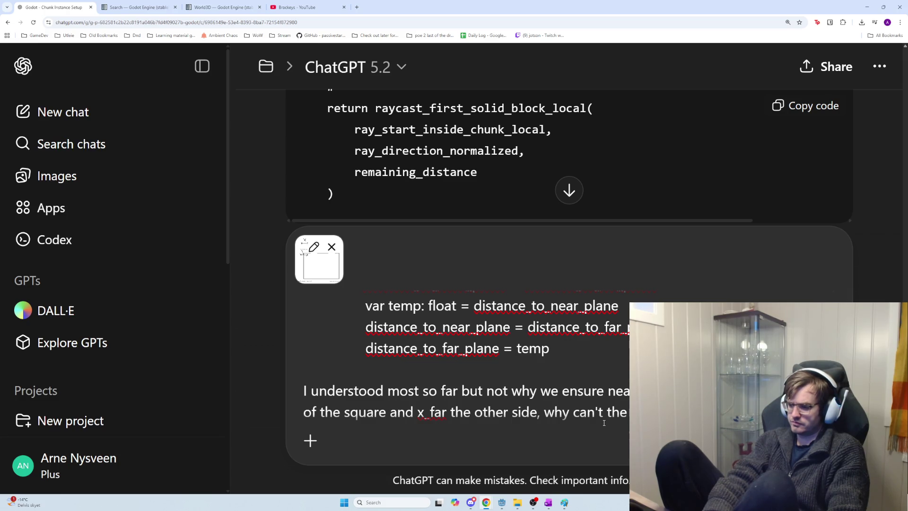
{"action": "type", "text": "the raycast "}
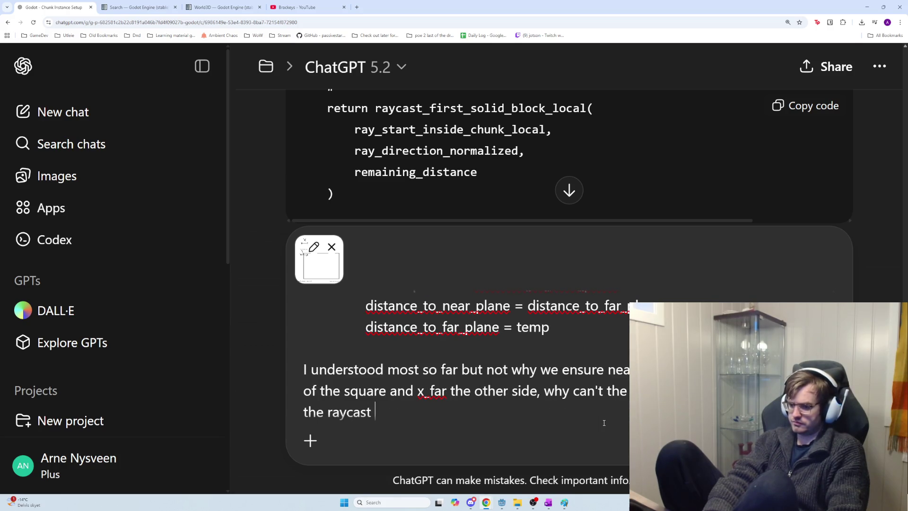
{"action": "type", "text": "position than c"}
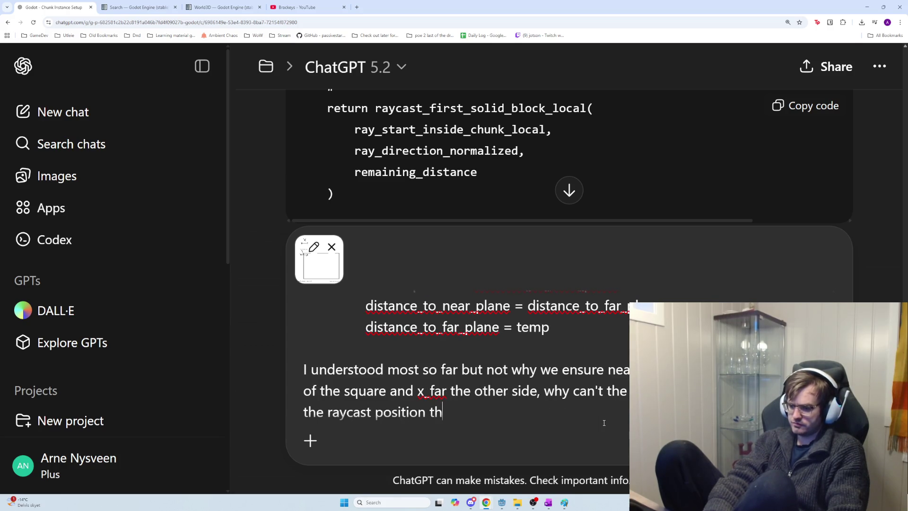
{"action": "key", "text": "BackSpace"}
{"action": "type", "text": "x_close?"}
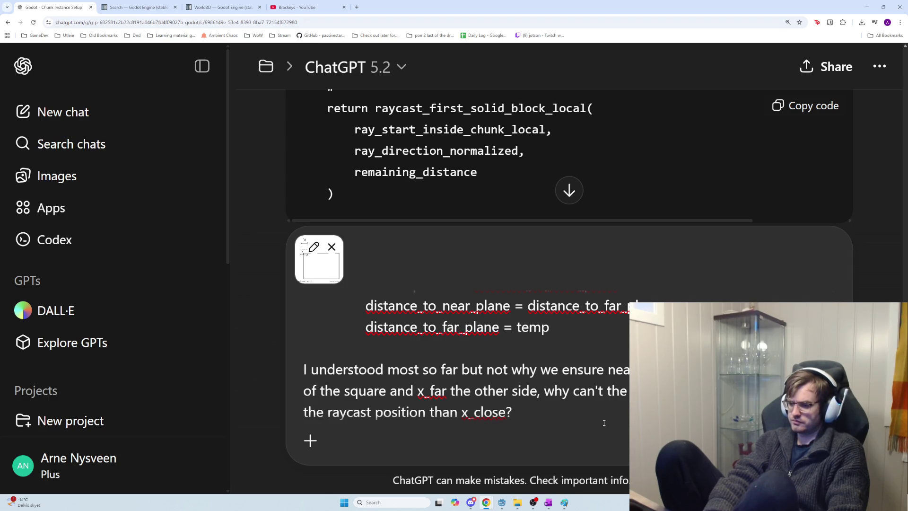
{"action": "key", "text": "shift+Return"}
{"action": "key", "text": "shift+Return"}
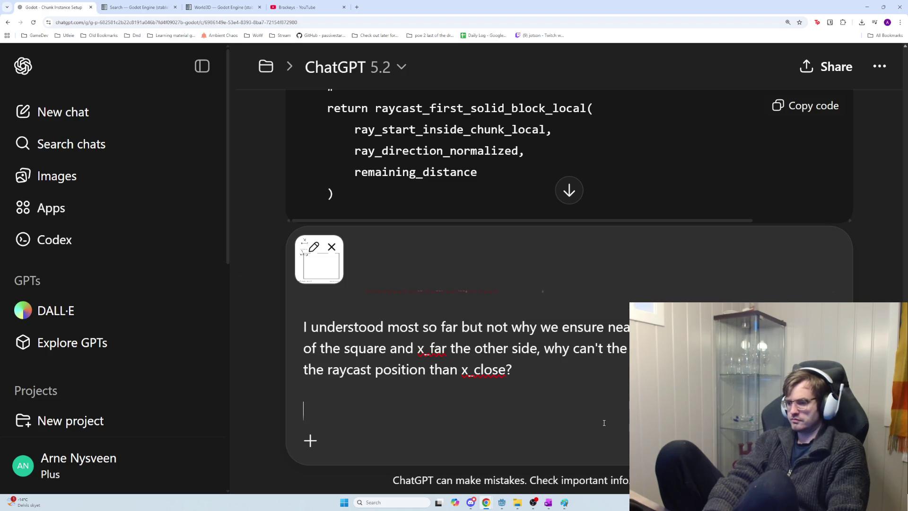
{"action": "key", "text": "Return"}
{"action": "key", "text": "alt+Tab"}
{"action": "key", "text": "alt+Tab"}
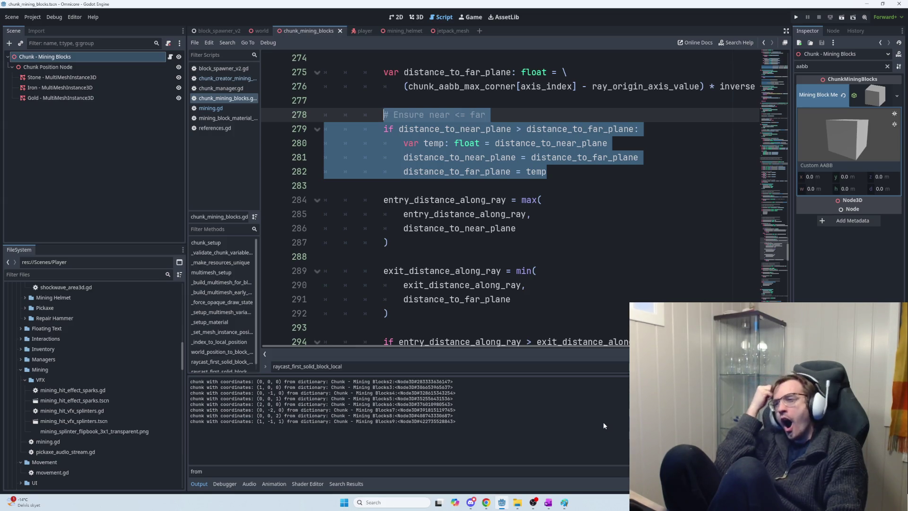
{"action": "key", "text": "alt+Tab"}
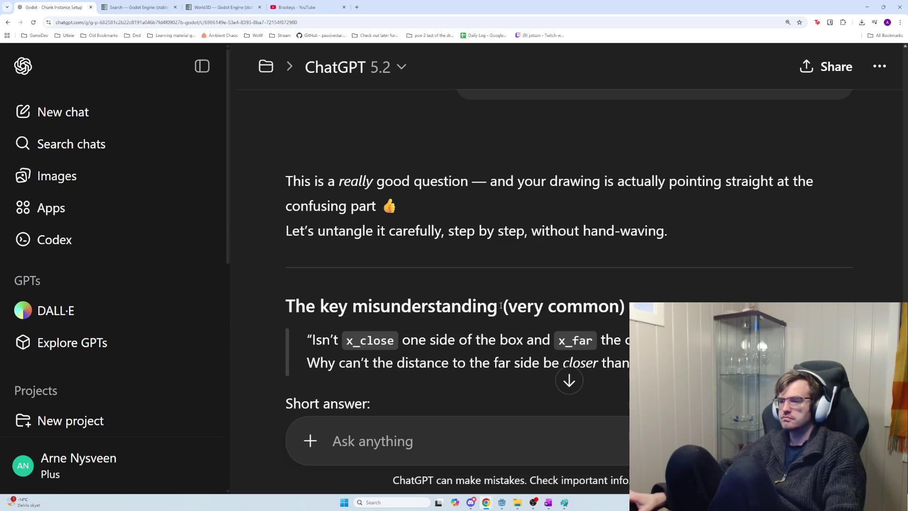
Read Case 1, marking the sentence on which side is near and the 'Chunk bounds on X' heading
{"action": "scroll", "coordinate": [497, 343], "scroll_direction": "down", "scroll_amount": 5}
{"action": "mouse_move", "coordinate": [293, 274]}
{"action": "left_mouse_down"}
{"action": "mouse_move", "coordinate": [541, 287]}
{"action": "mouse_move", "coordinate": [728, 282]}
{"action": "mouse_move", "coordinate": [286, 278]}
{"action": "mouse_move", "coordinate": [405, 256]}
{"action": "mouse_move", "coordinate": [697, 262]}
{"action": "mouse_move", "coordinate": [325, 268]}
{"action": "mouse_move", "coordinate": [283, 277]}
{"action": "mouse_move", "coordinate": [289, 283]}
{"action": "left_mouse_up"}
{"action": "left_click", "coordinate": [365, 272]}
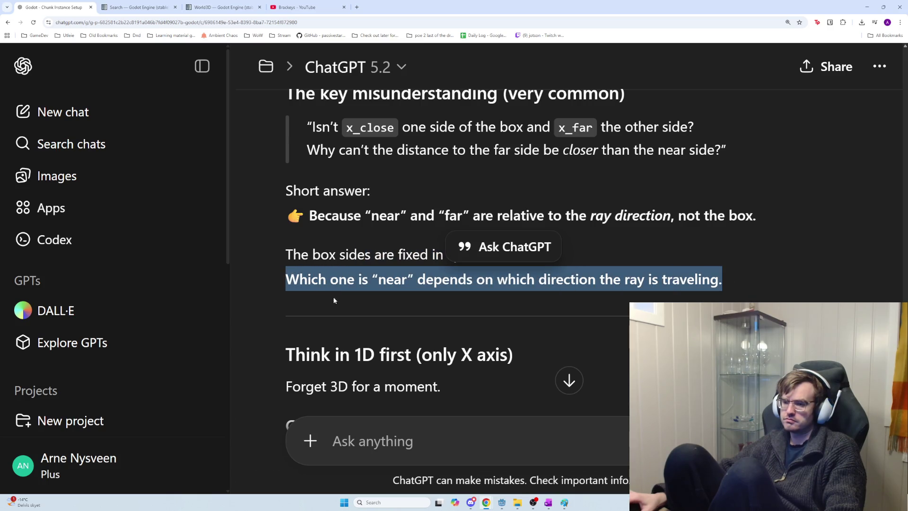
{"action": "scroll", "coordinate": [333, 299], "scroll_direction": "down", "scroll_amount": 3}
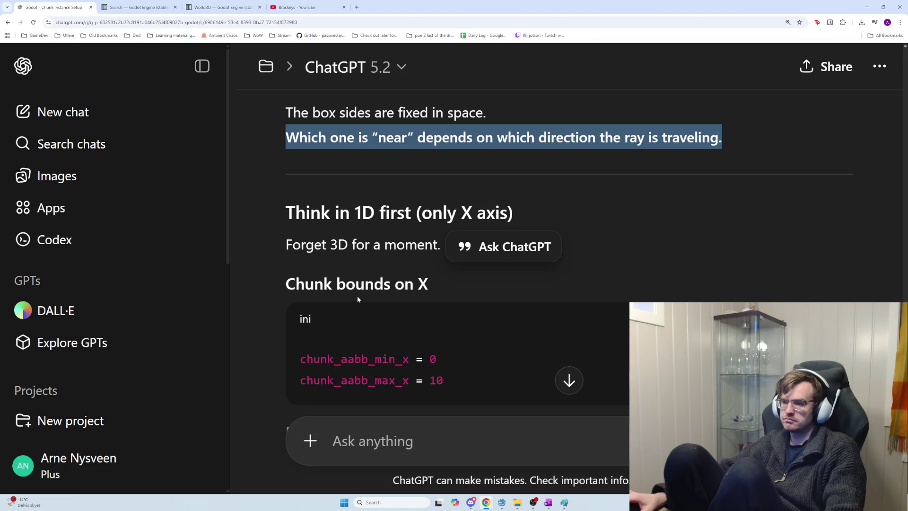
{"action": "scroll", "coordinate": [365, 270], "scroll_direction": "down", "scroll_amount": 2}
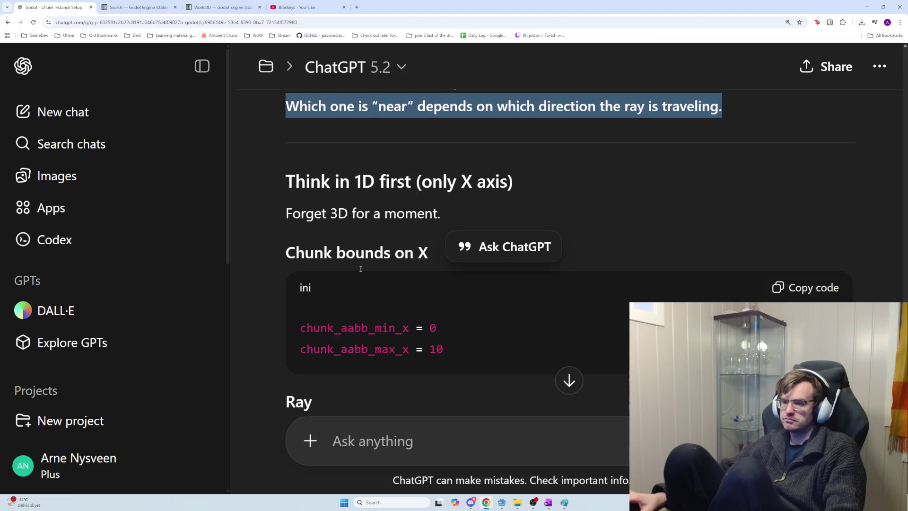
{"action": "left_click_drag", "start_coordinate": [420, 219], "coordinate": [294, 202]}
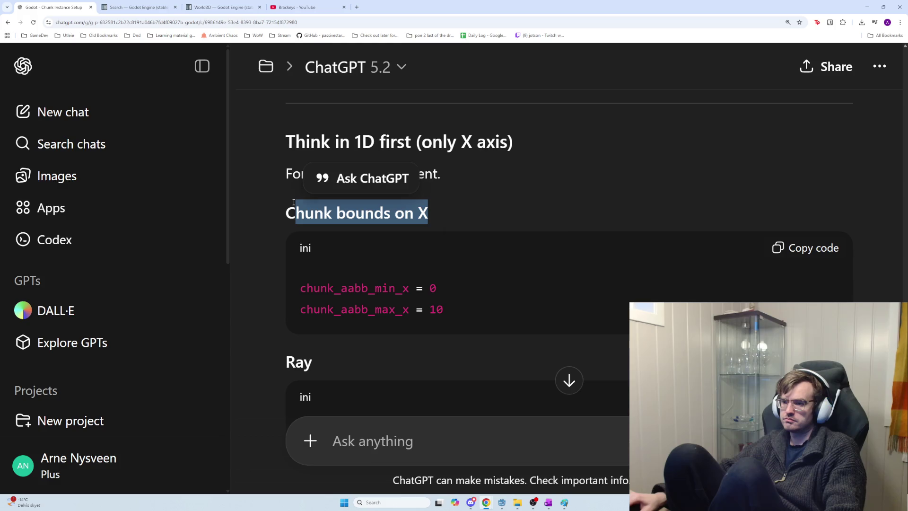
Scroll further through the answer and mark the line 'Now flip the ray direction'
{"action": "scroll", "coordinate": [334, 274], "scroll_direction": "down", "scroll_amount": 3}
{"action": "scroll", "coordinate": [335, 274], "scroll_direction": "down", "scroll_amount": 1}
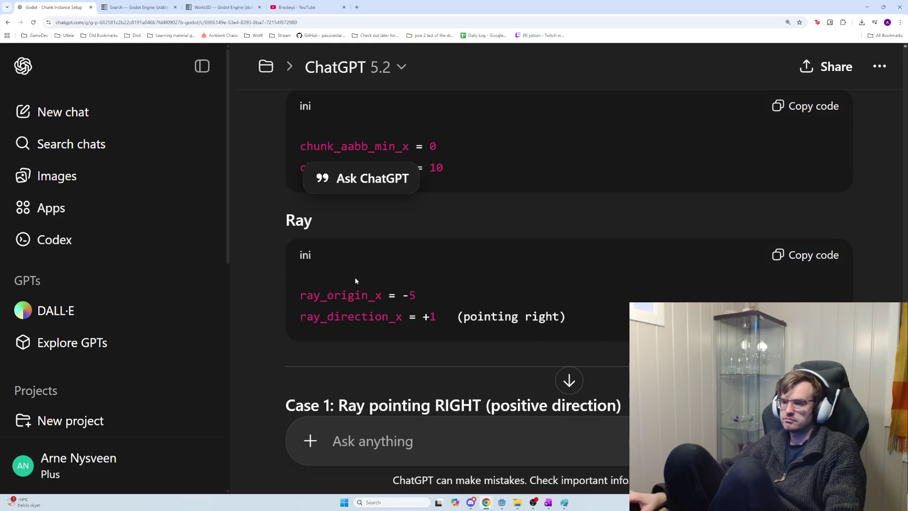
{"action": "scroll", "coordinate": [446, 299], "scroll_direction": "up", "scroll_amount": 1}
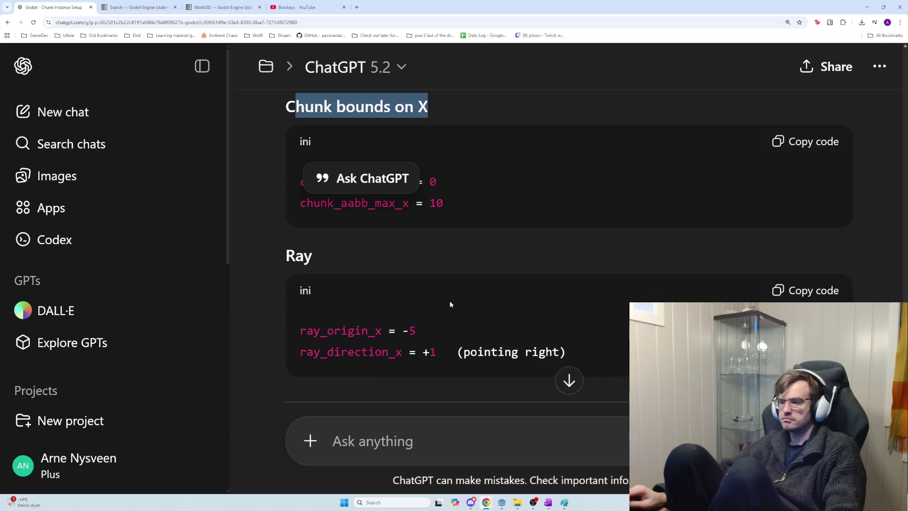
{"action": "scroll", "coordinate": [459, 312], "scroll_direction": "up", "scroll_amount": 1}
{"action": "scroll", "coordinate": [463, 313], "scroll_direction": "down", "scroll_amount": 2}
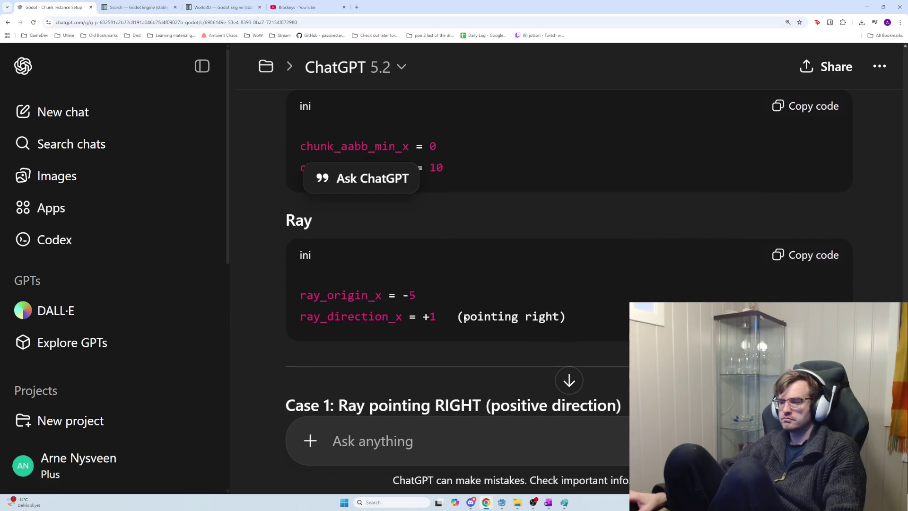
{"action": "scroll", "coordinate": [464, 317], "scroll_direction": "down", "scroll_amount": 1}
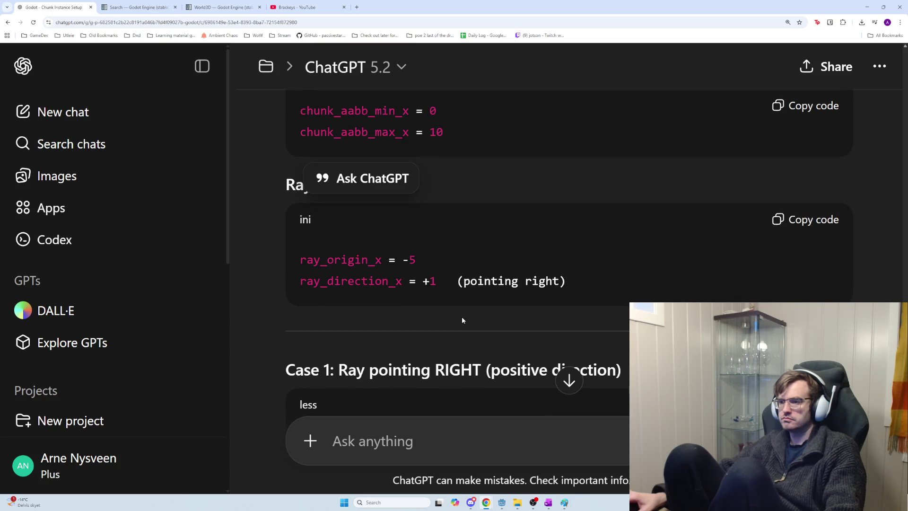
{"action": "scroll", "coordinate": [461, 317], "scroll_direction": "down", "scroll_amount": 3}
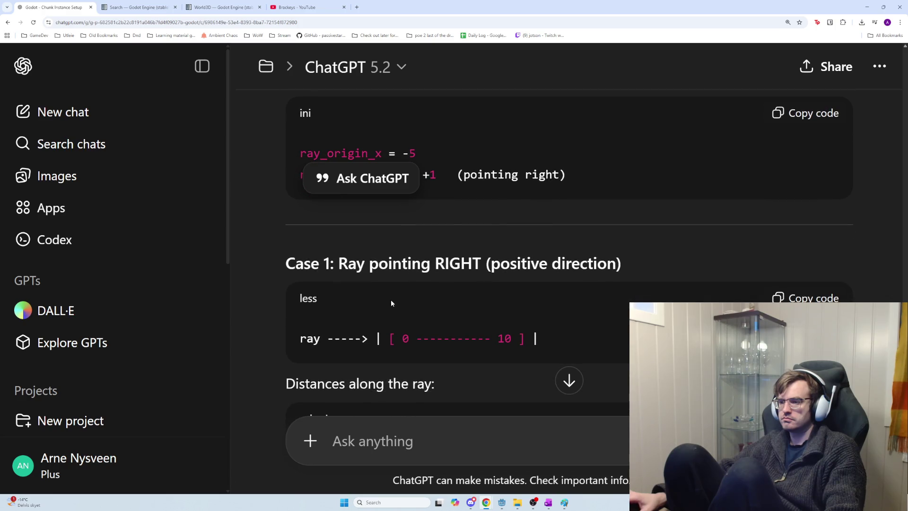
{"action": "scroll", "coordinate": [388, 300], "scroll_direction": "down", "scroll_amount": 3}
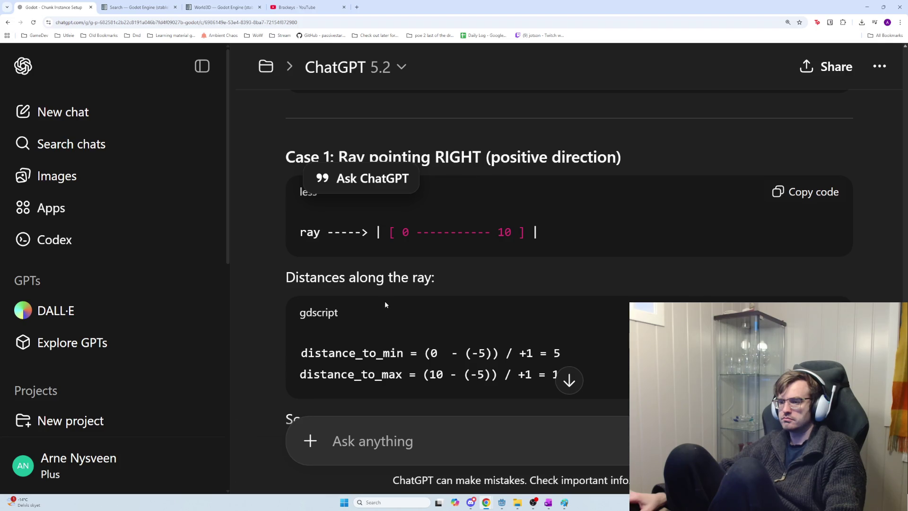
{"action": "scroll", "coordinate": [385, 305], "scroll_direction": "down", "scroll_amount": 1}
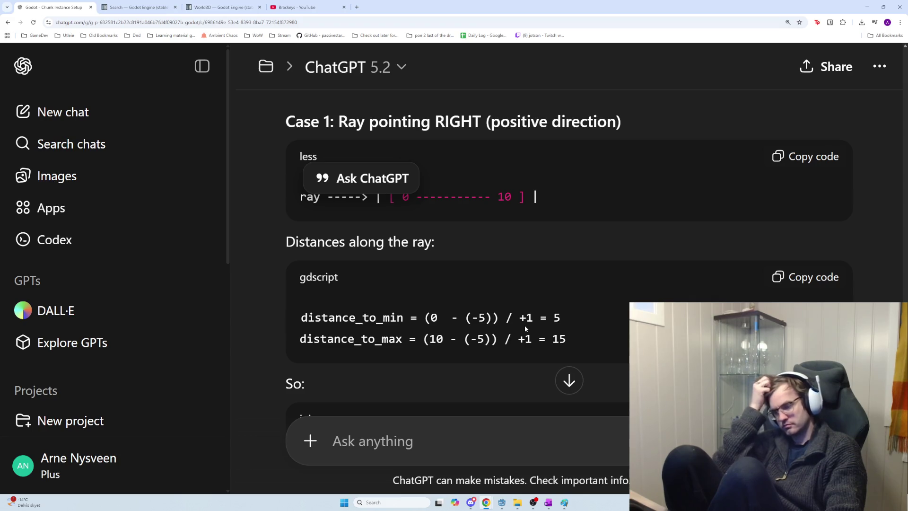
{"action": "scroll", "coordinate": [524, 329], "scroll_direction": "down", "scroll_amount": 2}
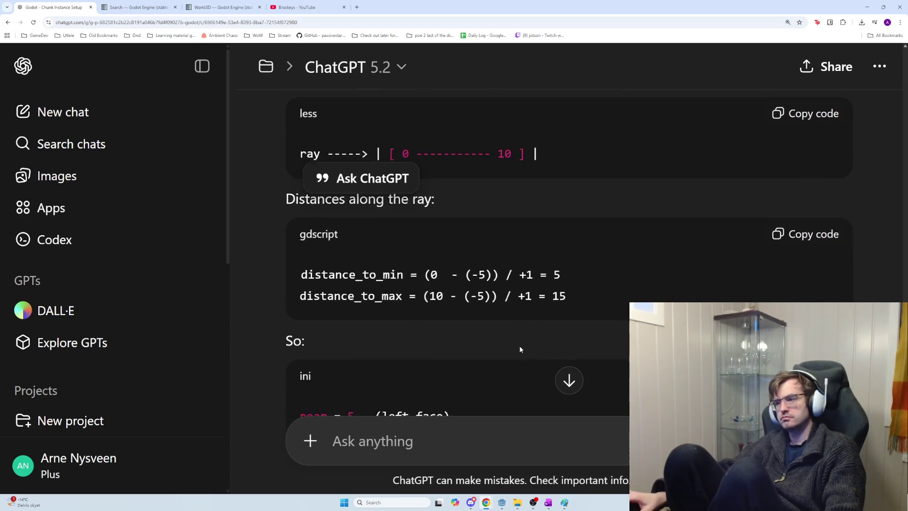
{"action": "scroll", "coordinate": [388, 369], "scroll_direction": "down", "scroll_amount": 2}
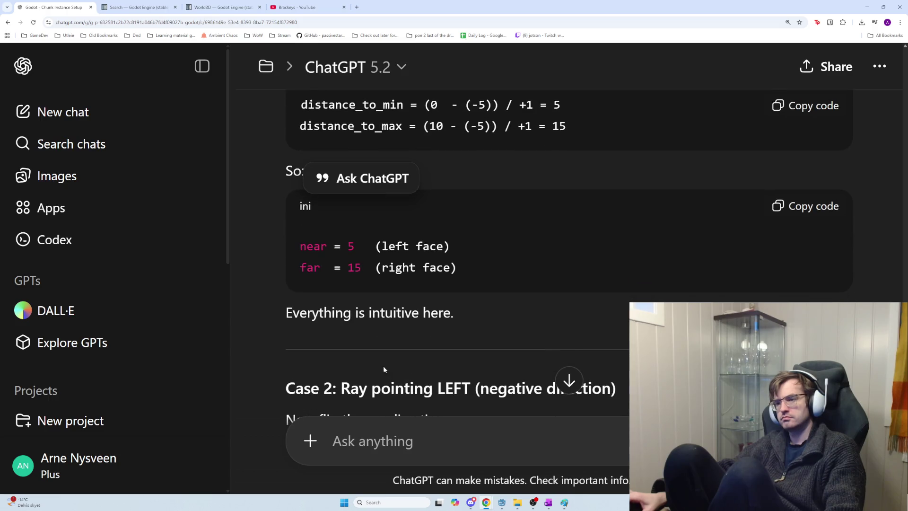
{"action": "left_click_drag", "start_coordinate": [293, 314], "coordinate": [453, 316]}
{"action": "scroll", "coordinate": [453, 331], "scroll_direction": "down", "scroll_amount": 1}
{"action": "left_click", "coordinate": [453, 339]}
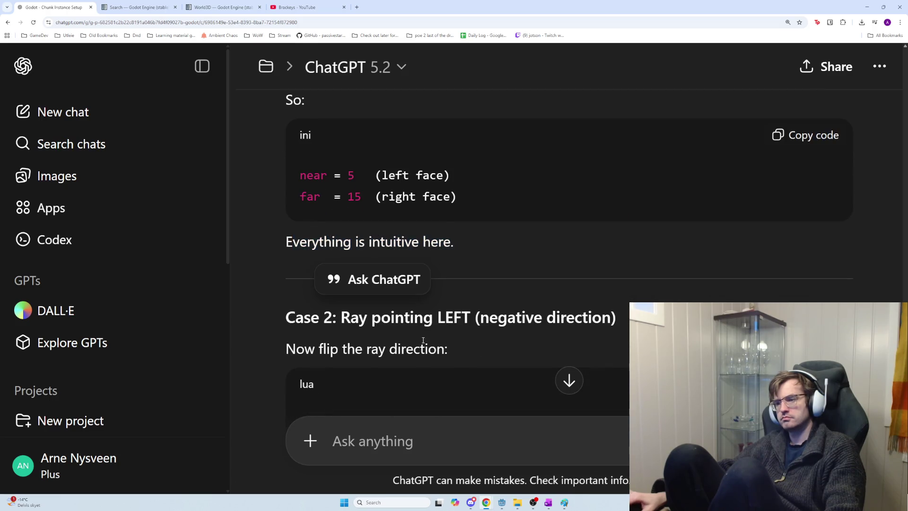
{"action": "left_click_drag", "start_coordinate": [448, 349], "coordinate": [285, 349]}
Read Case 2 down to the Plane/Distance table showing min plane 15 and max plane 5
{"action": "scroll", "coordinate": [327, 349], "scroll_direction": "down", "scroll_amount": 3}
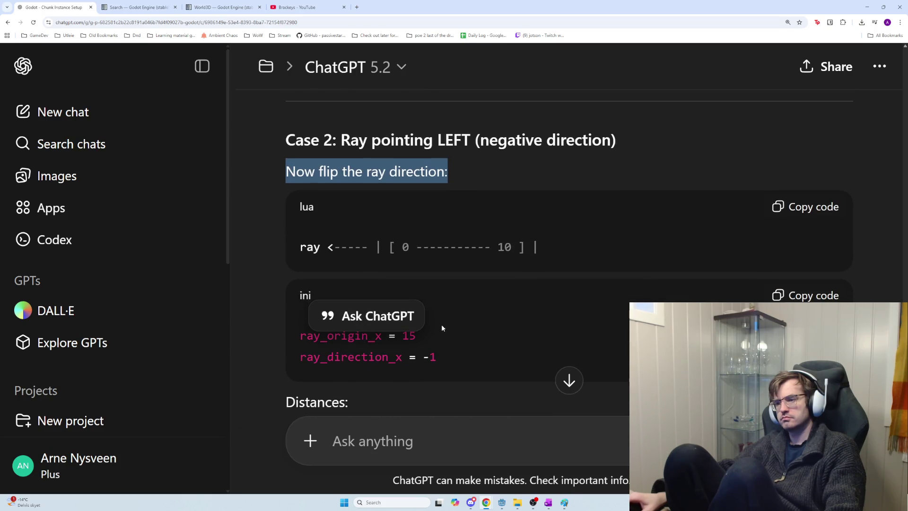
{"action": "scroll", "coordinate": [442, 327], "scroll_direction": "up", "scroll_amount": 1}
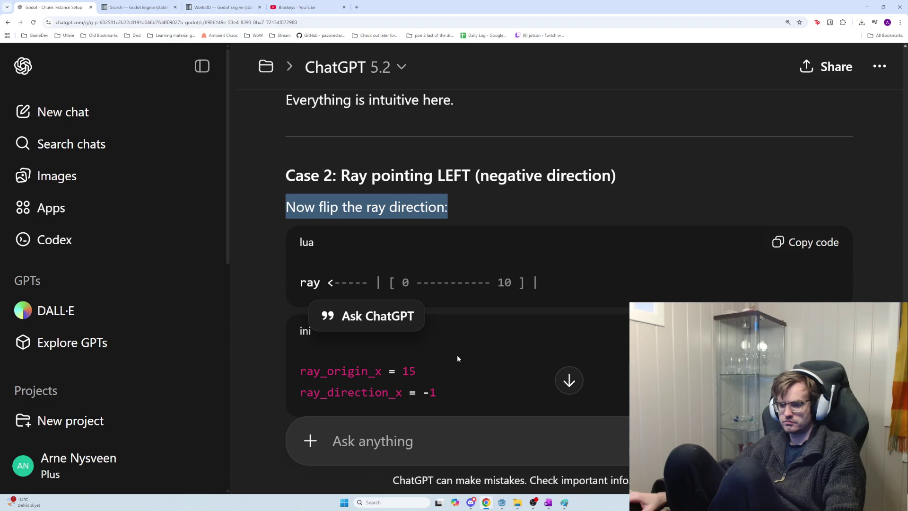
{"action": "scroll", "coordinate": [457, 355], "scroll_direction": "down", "scroll_amount": 3}
{"action": "scroll", "coordinate": [457, 355], "scroll_direction": "down", "scroll_amount": 2}
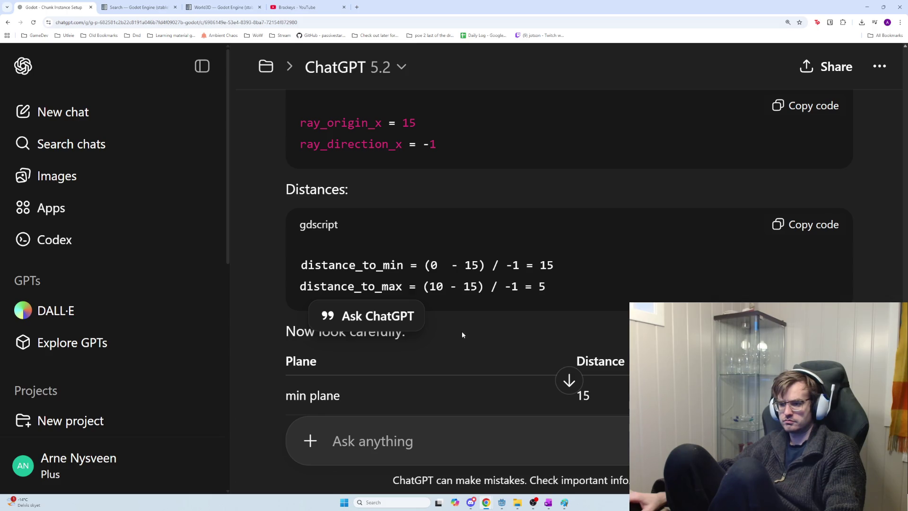
{"action": "scroll", "coordinate": [462, 335], "scroll_direction": "up", "scroll_amount": 1}
{"action": "scroll", "coordinate": [462, 335], "scroll_direction": "down", "scroll_amount": 3}
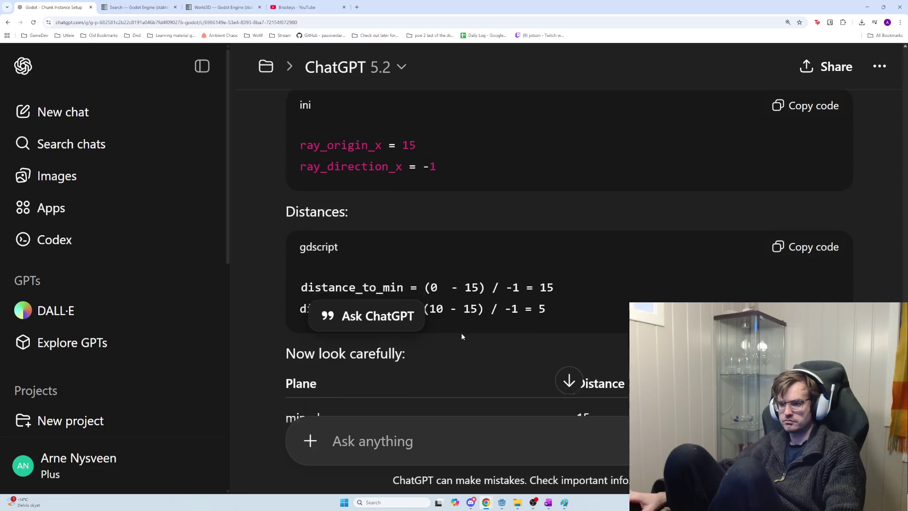
{"action": "scroll", "coordinate": [462, 335], "scroll_direction": "up", "scroll_amount": 3}
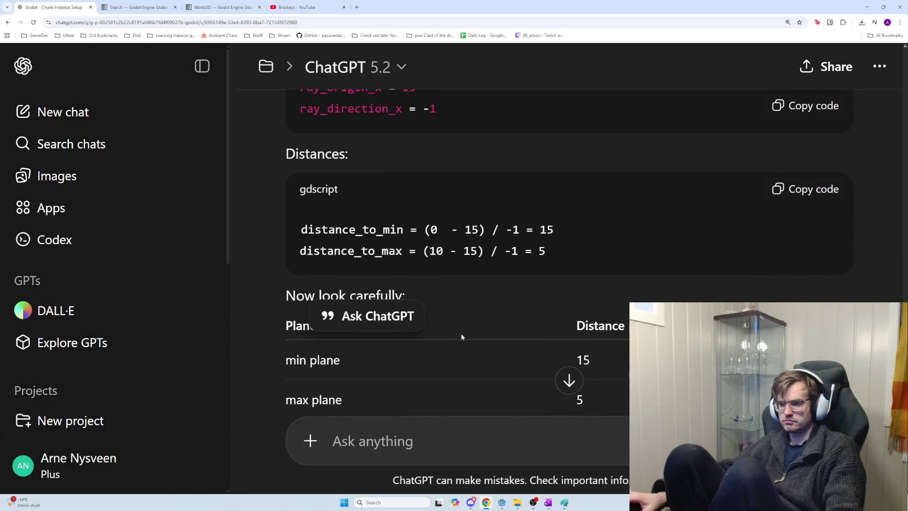
{"action": "scroll", "coordinate": [462, 336], "scroll_direction": "up", "scroll_amount": 3}
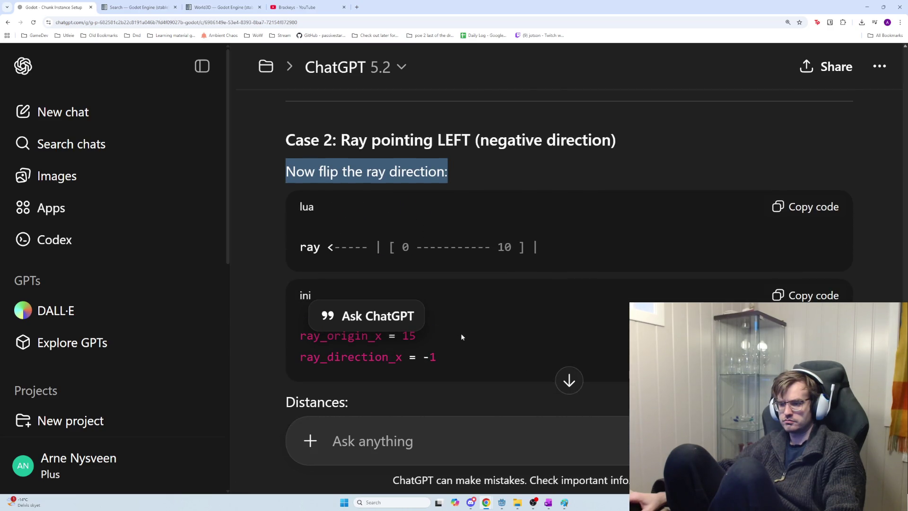
{"action": "scroll", "coordinate": [461, 333], "scroll_direction": "down", "scroll_amount": 3}
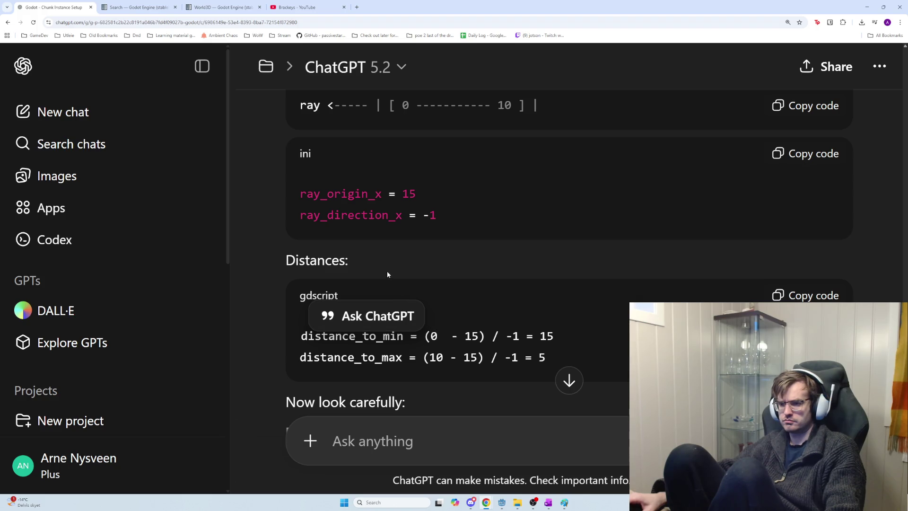
{"action": "scroll", "coordinate": [388, 274], "scroll_direction": "up", "scroll_amount": 1}
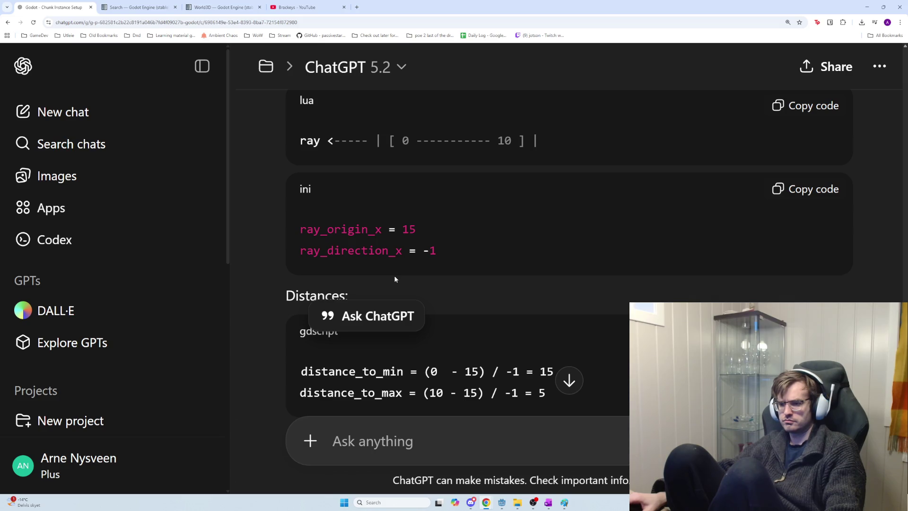
{"action": "scroll", "coordinate": [396, 279], "scroll_direction": "down", "scroll_amount": 2}
{"action": "scroll", "coordinate": [395, 279], "scroll_direction": "up", "scroll_amount": 3}
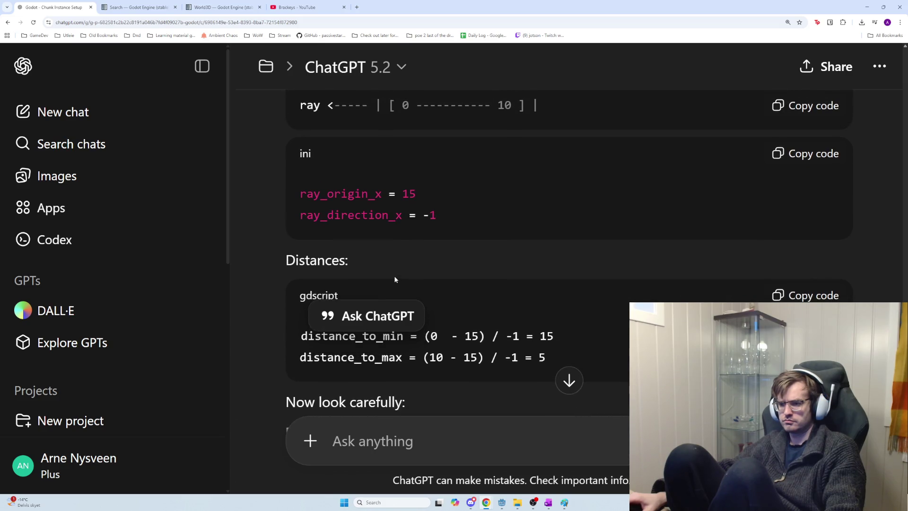
{"action": "scroll", "coordinate": [396, 279], "scroll_direction": "down", "scroll_amount": 3}
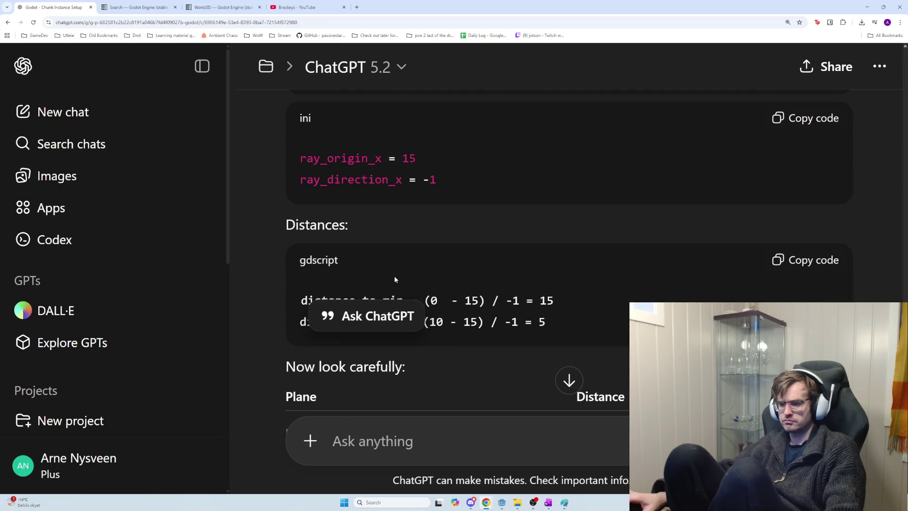
{"action": "scroll", "coordinate": [395, 280], "scroll_direction": "up", "scroll_amount": 1}
{"action": "scroll", "coordinate": [395, 279], "scroll_direction": "up", "scroll_amount": 1}
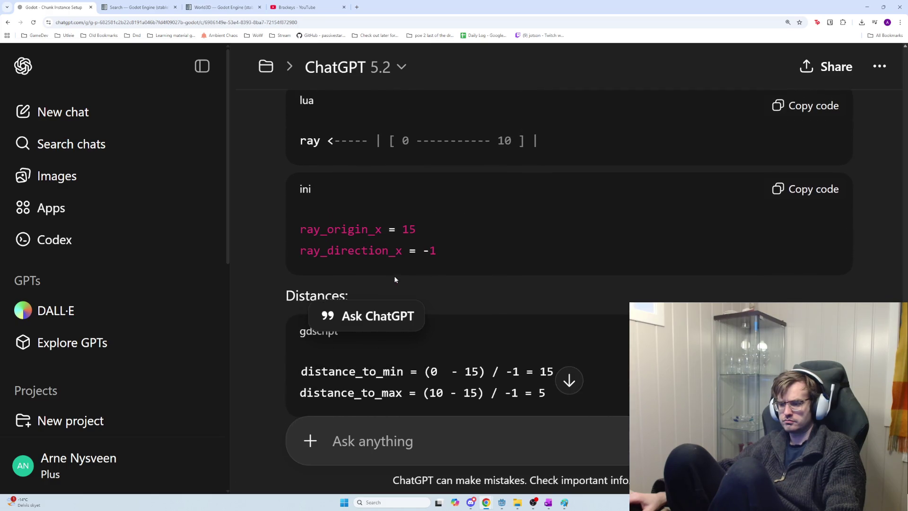
{"action": "scroll", "coordinate": [396, 280], "scroll_direction": "down", "scroll_amount": 6}
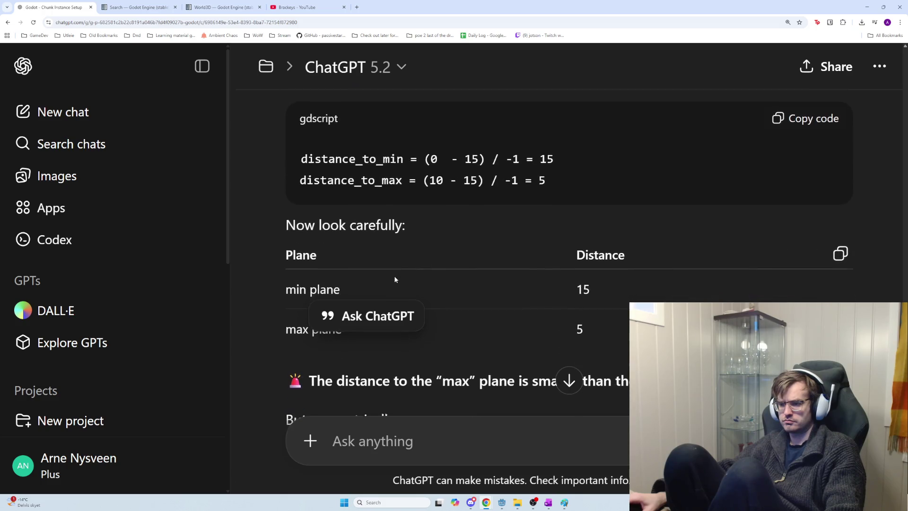
{"action": "scroll", "coordinate": [396, 279], "scroll_direction": "down", "scroll_amount": 2}
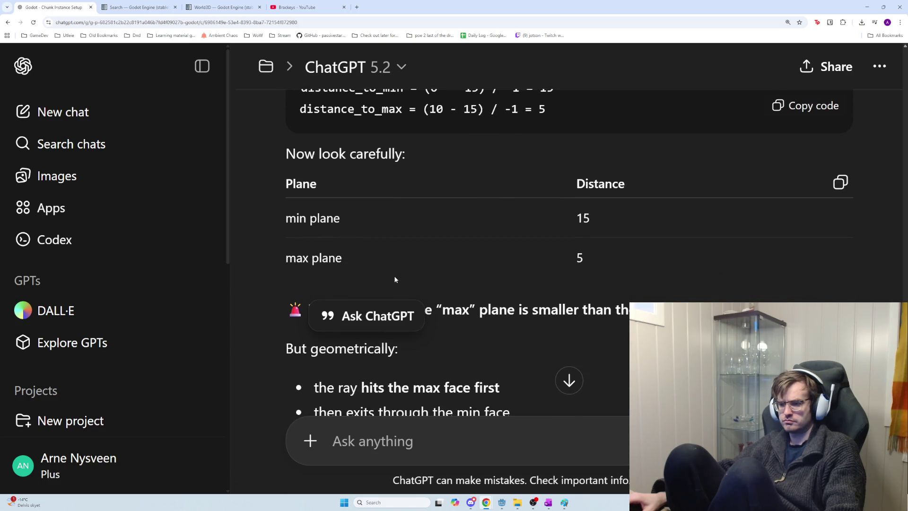
{"action": "scroll", "coordinate": [396, 280], "scroll_direction": "down", "scroll_amount": 1}
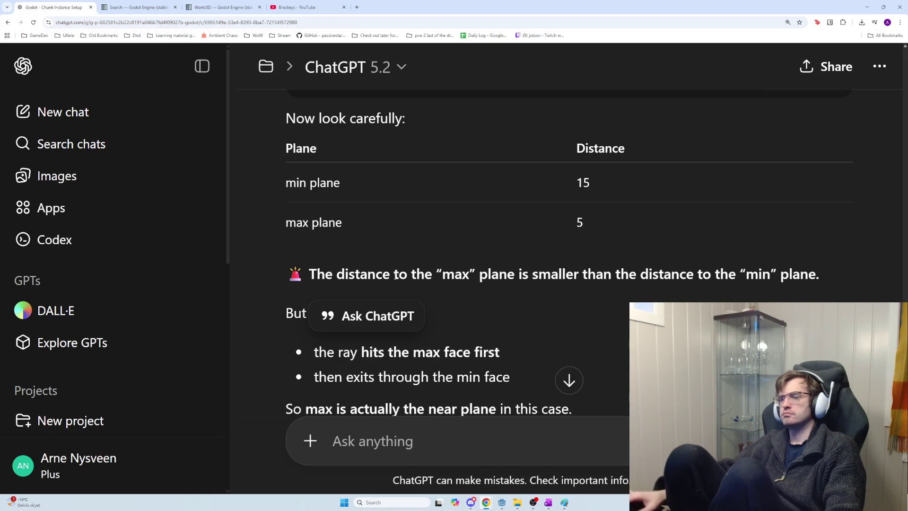
Read down the reply, highlighting the geometry bullets about hitting the max face first
{"action": "scroll", "coordinate": [379, 276], "scroll_direction": "down", "scroll_amount": 1}
{"action": "scroll", "coordinate": [378, 277], "scroll_direction": "down", "scroll_amount": 2}
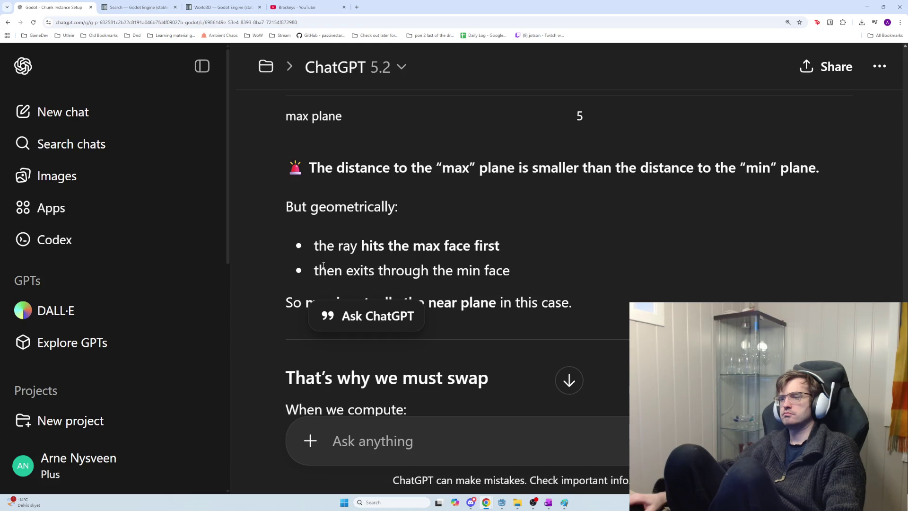
{"action": "mouse_move", "coordinate": [313, 254]}
{"action": "left_mouse_down"}
{"action": "mouse_move", "coordinate": [468, 272]}
{"action": "mouse_move", "coordinate": [534, 244]}
{"action": "mouse_move", "coordinate": [420, 272]}
{"action": "mouse_move", "coordinate": [302, 248]}
{"action": "left_mouse_up"}
{"action": "mouse_move", "coordinate": [607, 299]}
{"action": "left_mouse_down"}
{"action": "mouse_move", "coordinate": [285, 254]}
{"action": "mouse_move", "coordinate": [274, 243]}
{"action": "left_mouse_up"}
{"action": "scroll", "coordinate": [370, 290], "scroll_direction": "down", "scroll_amount": 2}
{"action": "scroll", "coordinate": [348, 286], "scroll_direction": "down", "scroll_amount": 1}
{"action": "mouse_move", "coordinate": [349, 287]}
{"action": "left_mouse_down"}
{"action": "mouse_move", "coordinate": [486, 297]}
{"action": "mouse_move", "coordinate": [296, 264]}
{"action": "left_mouse_up"}
{"action": "scroll", "coordinate": [486, 296], "scroll_direction": "down", "scroll_amount": 3}
{"action": "left_click", "coordinate": [486, 297]}
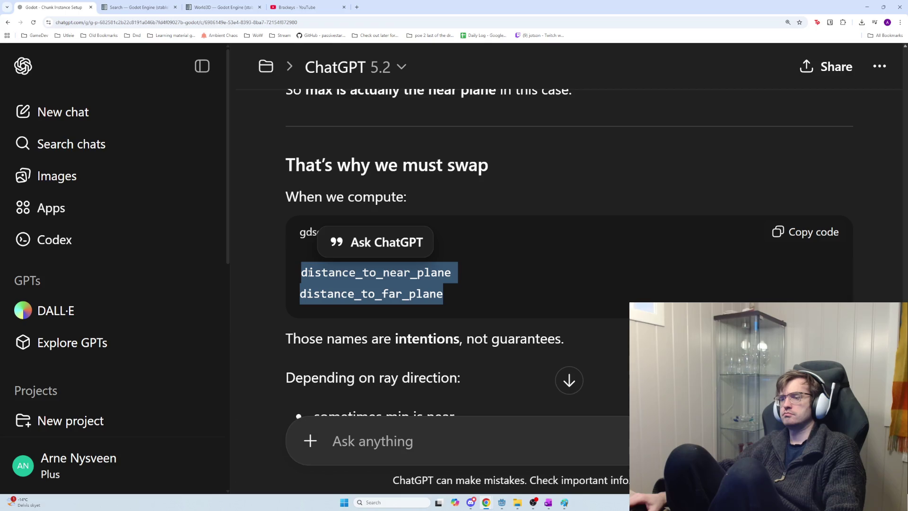
Read the names-as-intentions sentence and continue down to the if/swap() code block
{"action": "left_click_drag", "start_coordinate": [279, 342], "coordinate": [563, 342]}
{"action": "scroll", "coordinate": [563, 341], "scroll_direction": "down", "scroll_amount": 2}
{"action": "mouse_move", "coordinate": [461, 307]}
{"action": "left_mouse_down"}
{"action": "mouse_move", "coordinate": [286, 308]}
{"action": "mouse_move", "coordinate": [481, 350]}
{"action": "mouse_move", "coordinate": [472, 336]}
{"action": "left_mouse_up"}
{"action": "scroll", "coordinate": [359, 335], "scroll_direction": "down", "scroll_amount": 1}
{"action": "left_click", "coordinate": [467, 336]}
{"action": "scroll", "coordinate": [467, 337], "scroll_direction": "down", "scroll_amount": 2}
{"action": "left_click_drag", "start_coordinate": [285, 297], "coordinate": [604, 299]}
{"action": "scroll", "coordinate": [604, 302], "scroll_direction": "down", "scroll_amount": 2}
{"action": "left_click_drag", "start_coordinate": [430, 317], "coordinate": [290, 297]}
{"action": "scroll", "coordinate": [331, 369], "scroll_direction": "down", "scroll_amount": 8}
{"action": "left_click", "coordinate": [391, 436]}
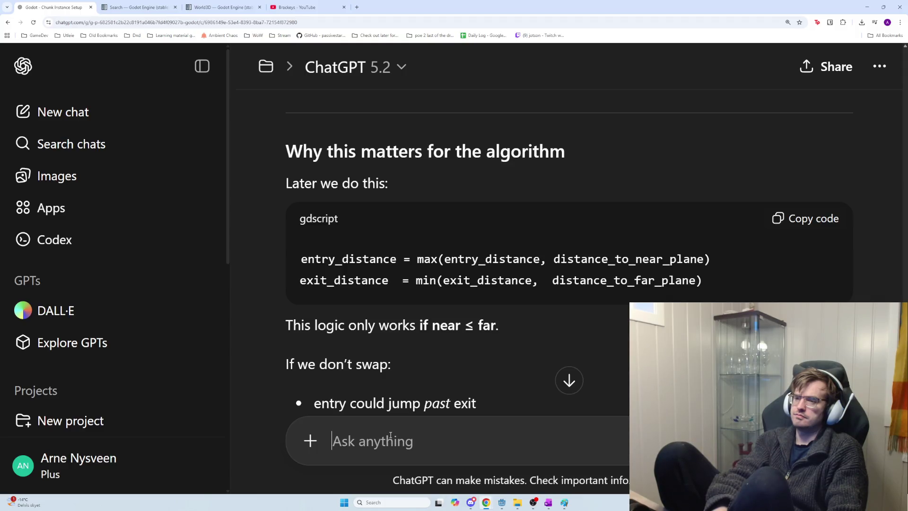
Draft 'then why don't you do something like:' on its own line and check Godot's swap code
{"action": "type", "text": "then why"}
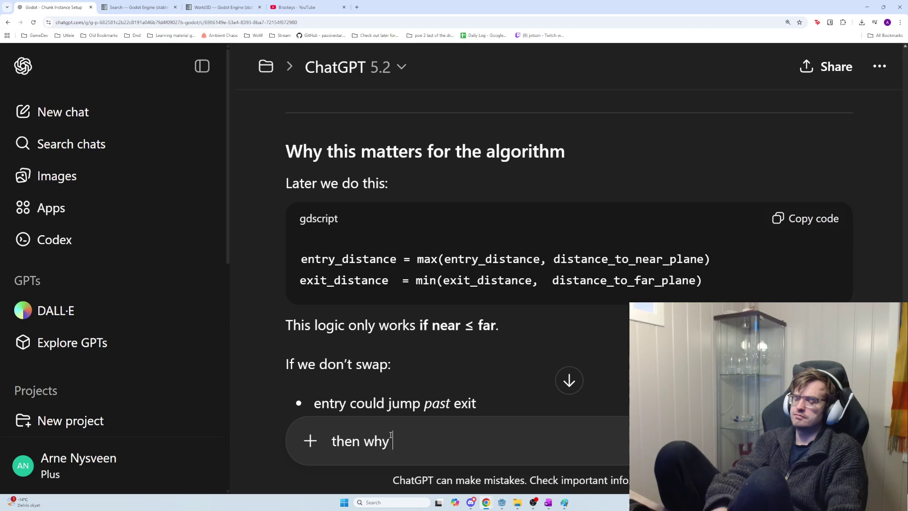
{"action": "type", "text": " don't you do something like:"}
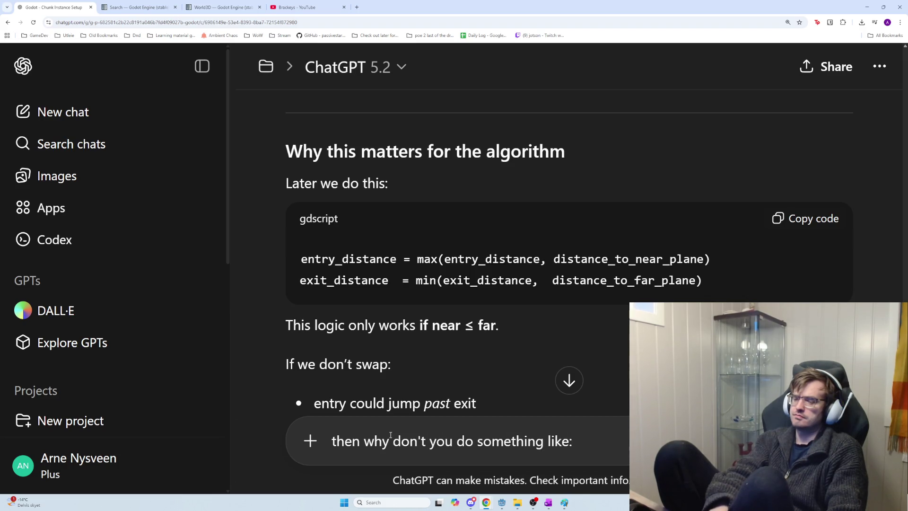
{"action": "key", "text": "shift+Return"}
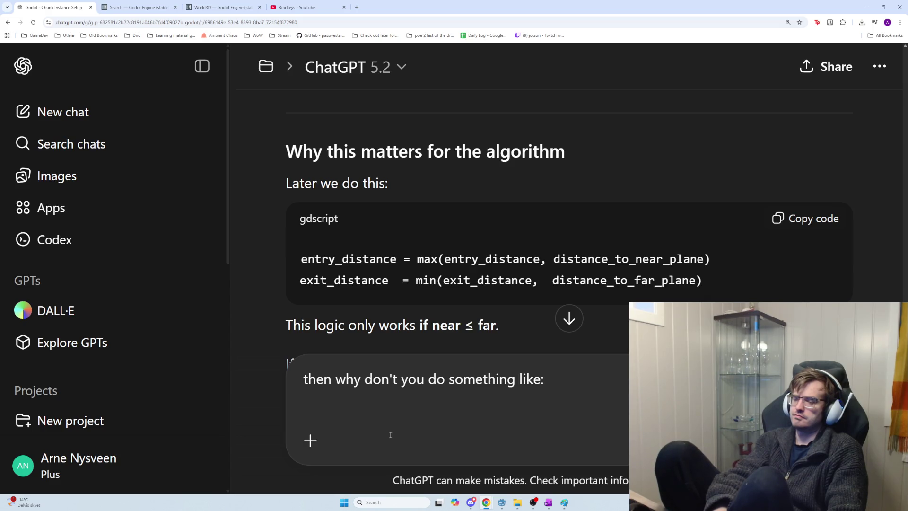
{"action": "key", "text": "alt+Tab"}
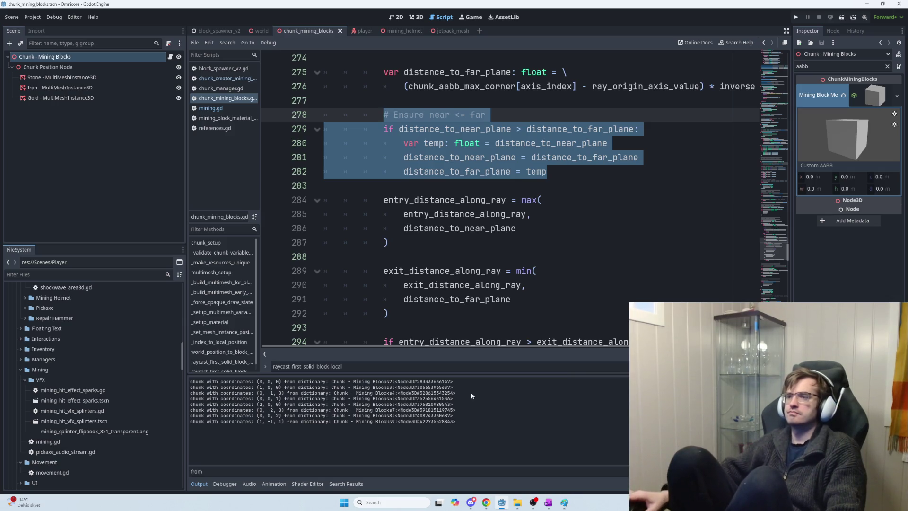
{"action": "scroll", "coordinate": [599, 269], "scroll_direction": "up", "scroll_amount": 2}
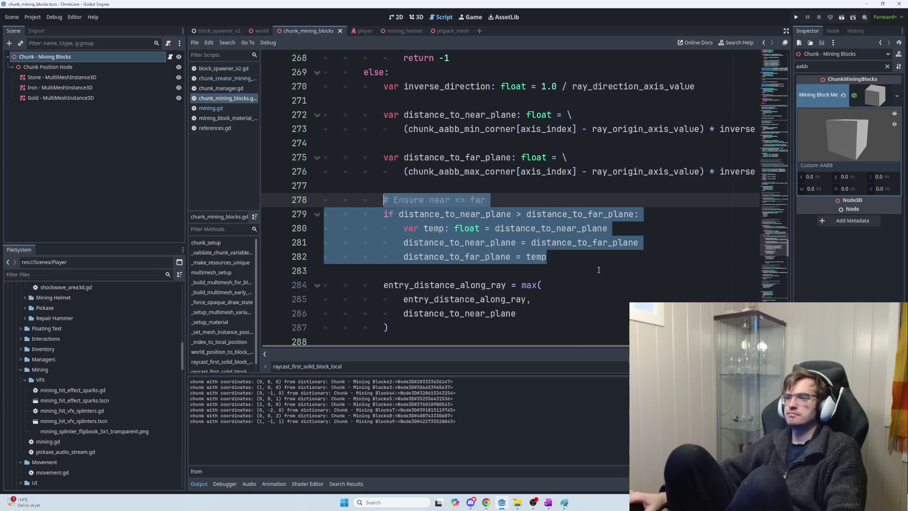
{"action": "scroll", "coordinate": [599, 270], "scroll_direction": "up", "scroll_amount": 1}
Begin the second line with 'distance_to_', then look back at the Godot script
{"action": "key", "text": "alt+Tab"}
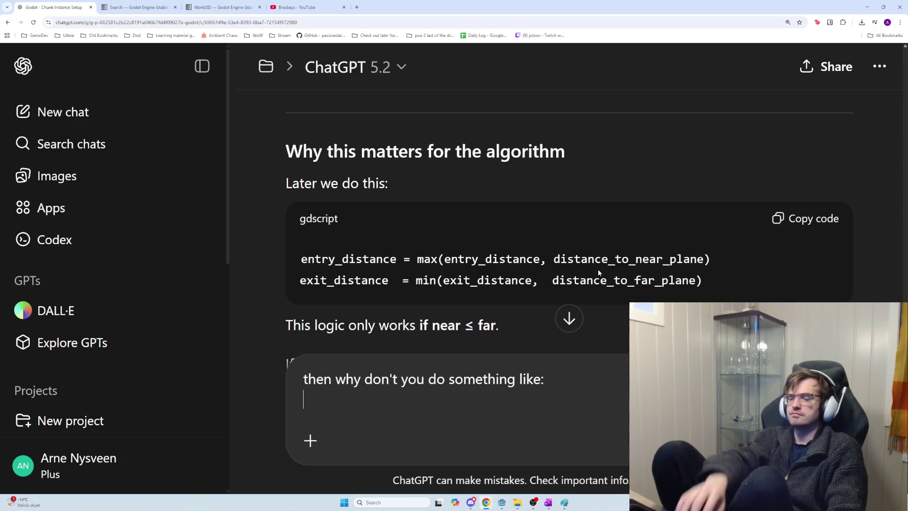
{"action": "type", "text": "distan"}
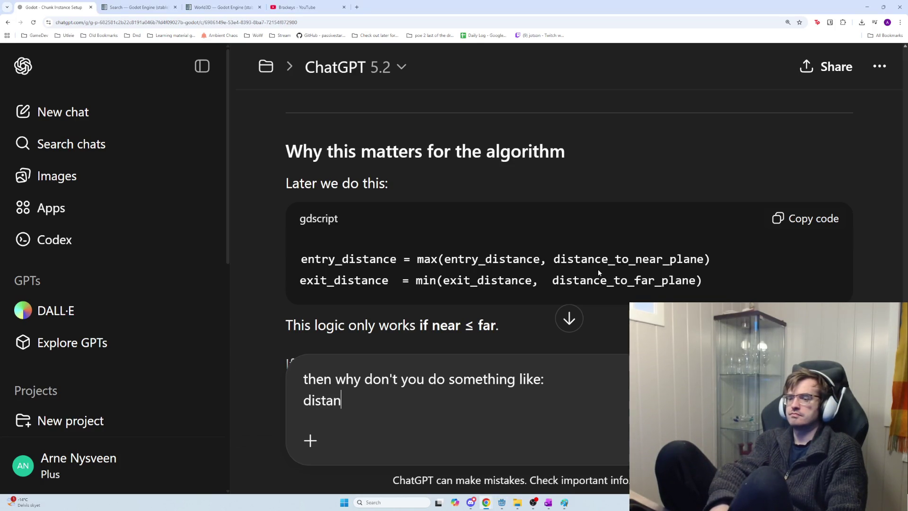
{"action": "type", "text": "ce_to_"}
{"action": "key", "text": "alt+Tab"}
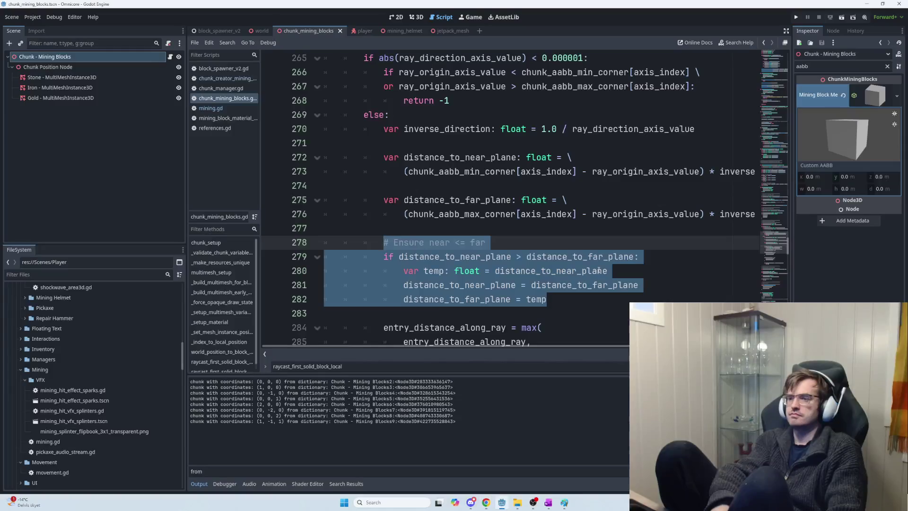
Write the assignment lines for distance_to_aabb min = x and distance_to_aabb_max = y
{"action": "key", "text": "alt+Tab"}
{"action": "type", "text": "aabb_"}
{"action": "key", "text": "alt+Tab"}
{"action": "key", "text": "alt+Tab"}
{"action": "type", "text": "min "}
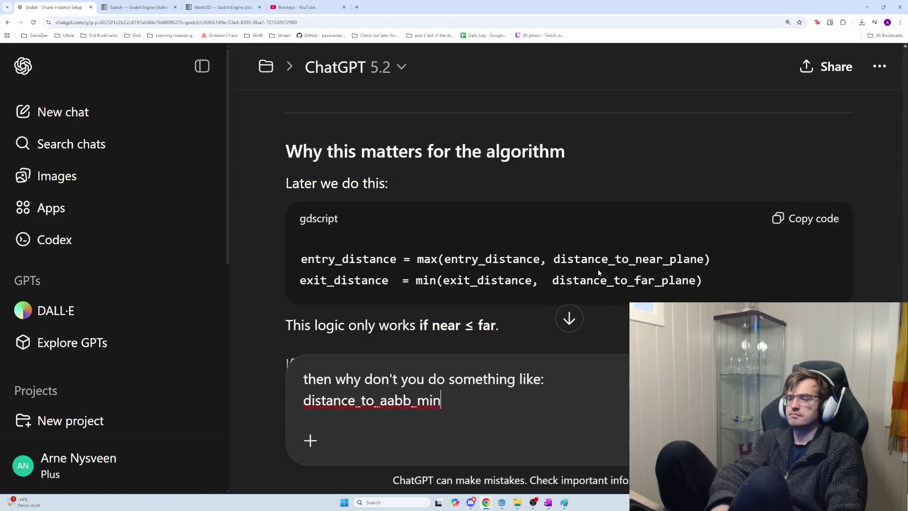
{"action": "type", "text": "= x"}
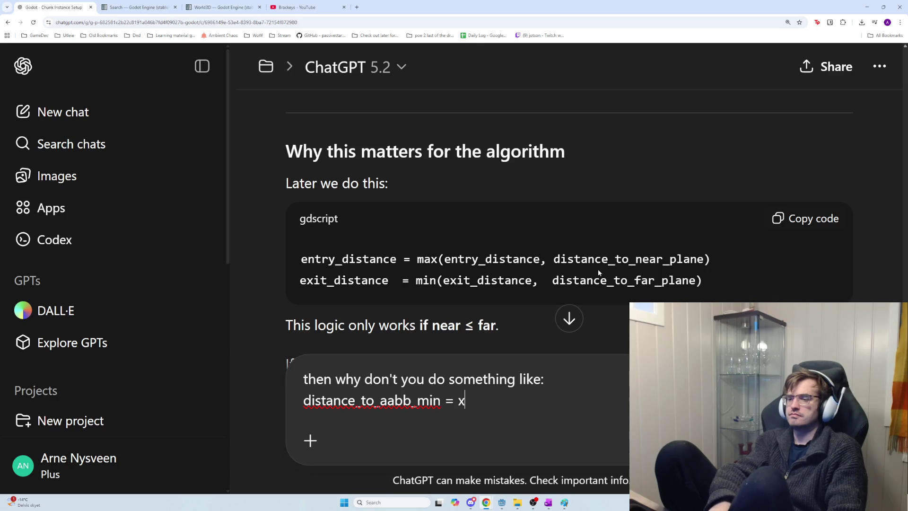
{"action": "key", "text": "shift+Return"}
{"action": "type", "text": "dis"}
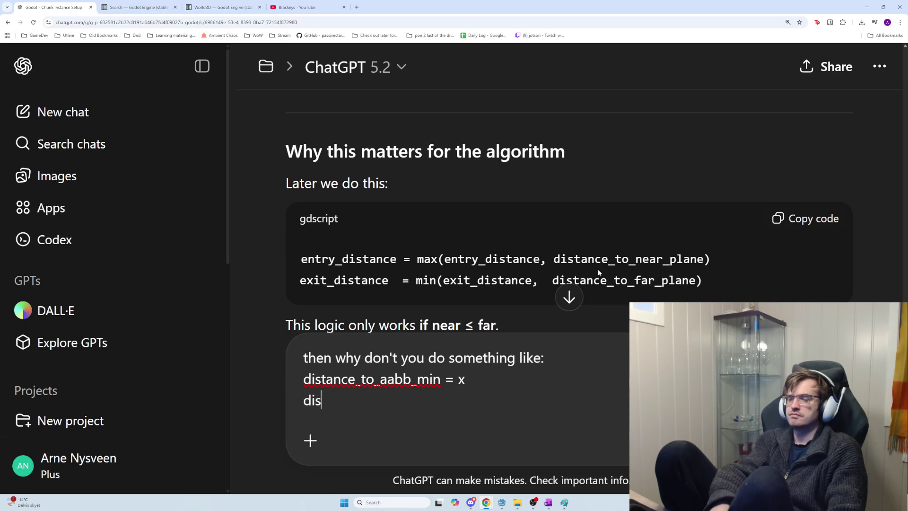
{"action": "type", "text": "tance_to_a"}
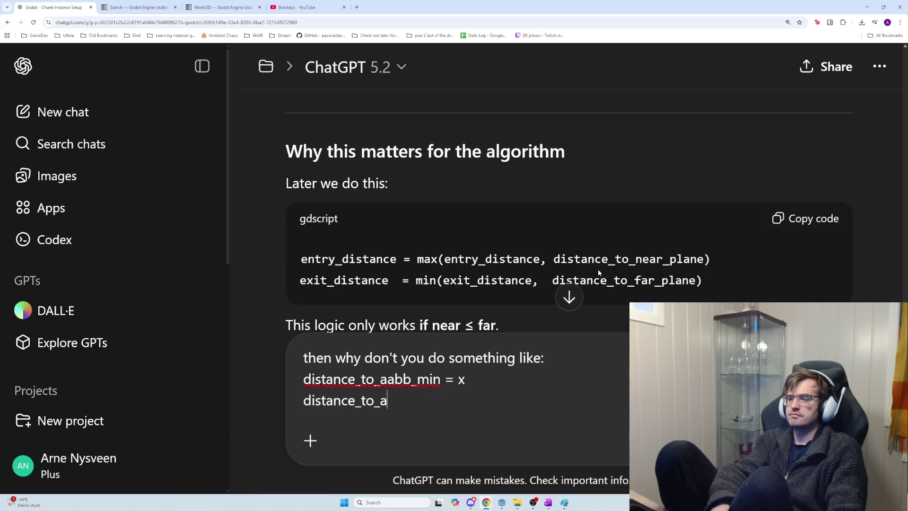
{"action": "type", "text": "abb_max"}
{"action": "type", "text": " ="}
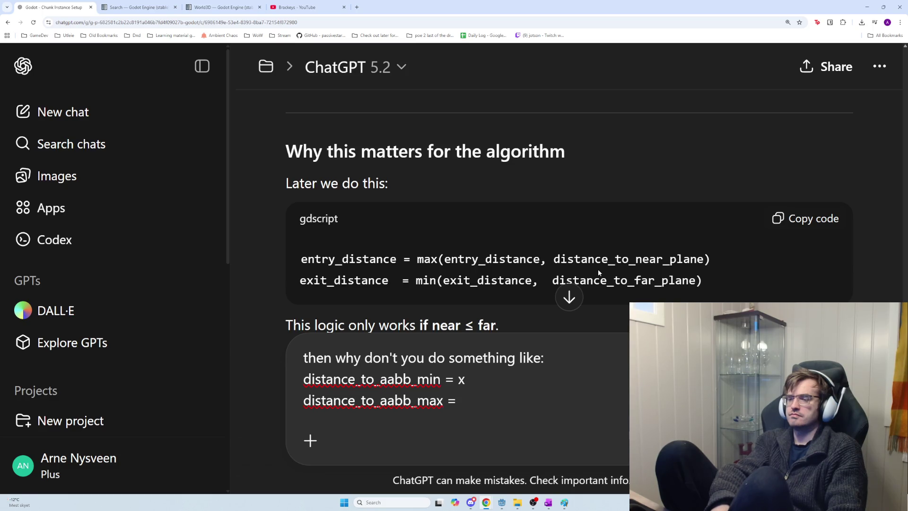
{"action": "type", "text": " y"}
{"action": "key", "text": "shift+Return"}
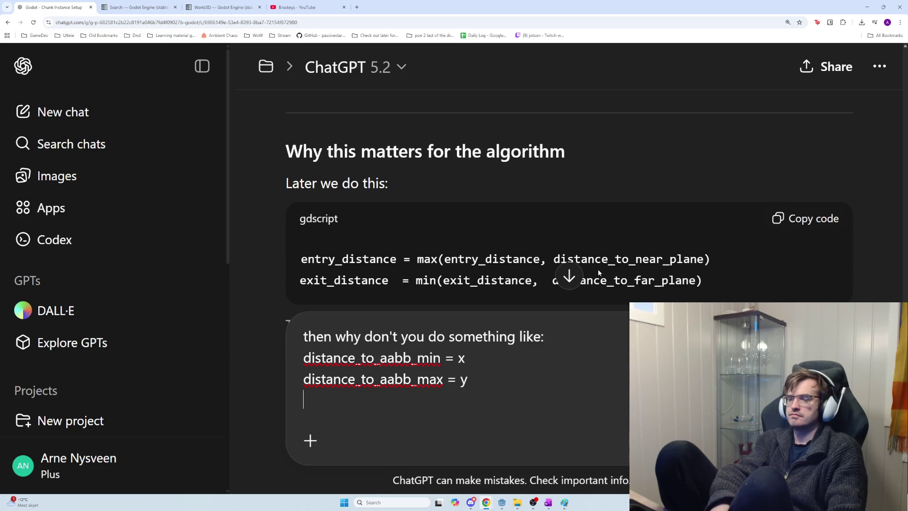
Add the branch 'if distance_to_aabb_min < distance_to_aabb_max:' assigning distance_to_aabb_min
{"action": "type", "text": "if dis"}
{"action": "type", "text": "tance"}
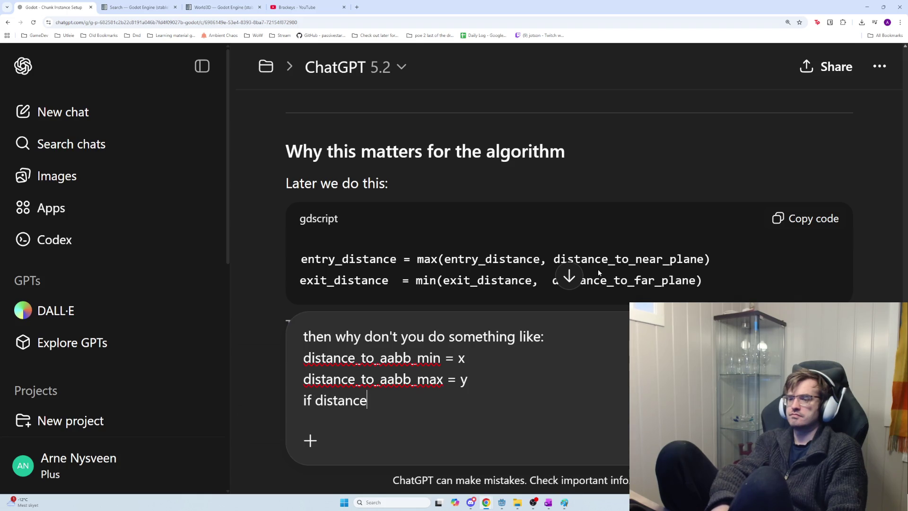
{"action": "type", "text": "_to_aabb"}
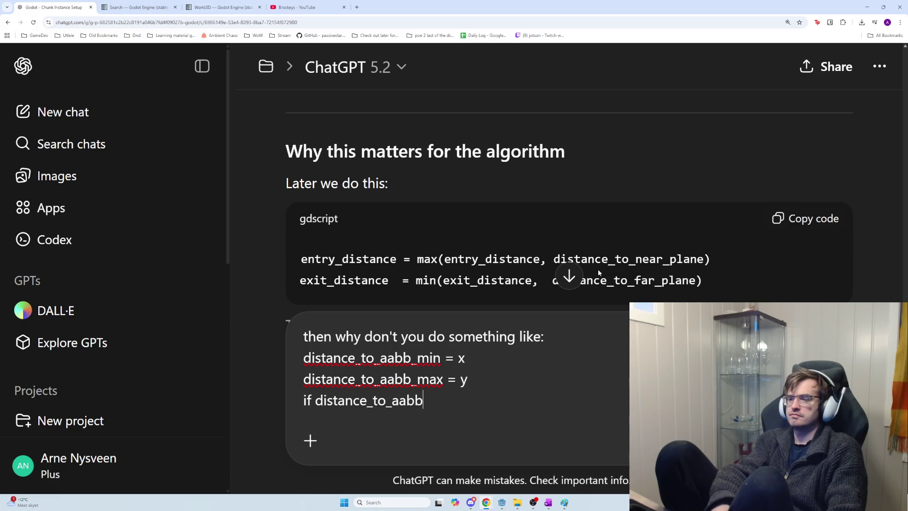
{"action": "type", "text": "_min < "}
{"action": "type", "text": "distance"}
{"action": "type", "text": " to"}
{"action": "key", "text": "BackSpace"}
{"action": "key", "text": "BackSpace"}
{"action": "key", "text": "BackSpace"}
{"action": "type", "text": "_to_Aa"}
{"action": "key", "text": "BackSpace"}
{"action": "key", "text": "BackSpace"}
{"action": "type", "text": "aabb_max:"}
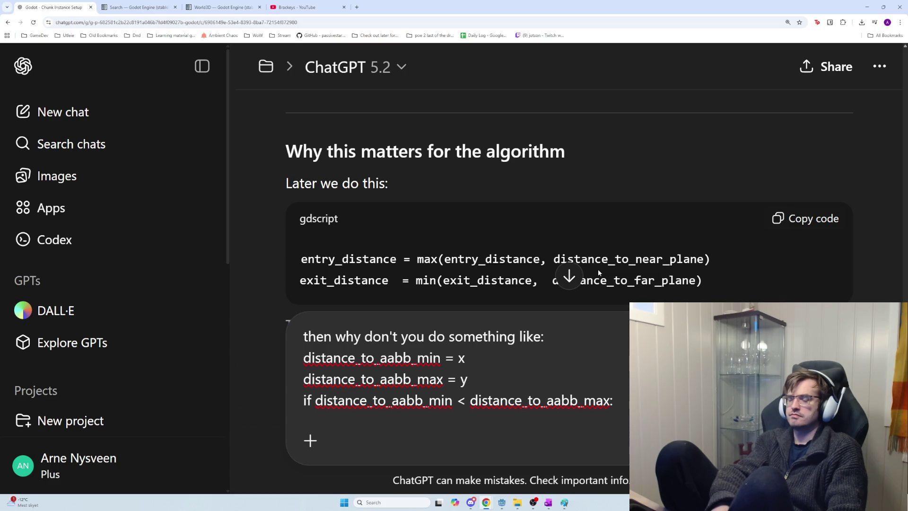
{"action": "key", "text": "alt+Tab"}
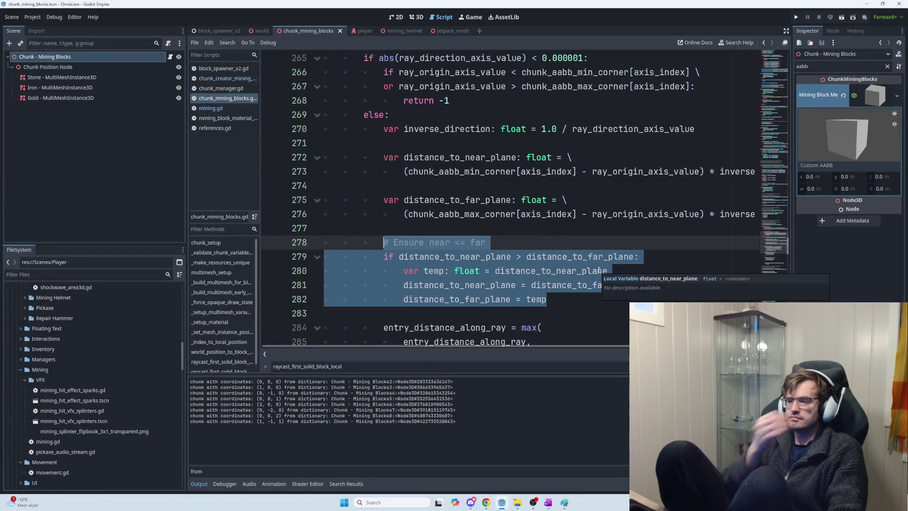
{"action": "key", "text": "alt+Tab"}
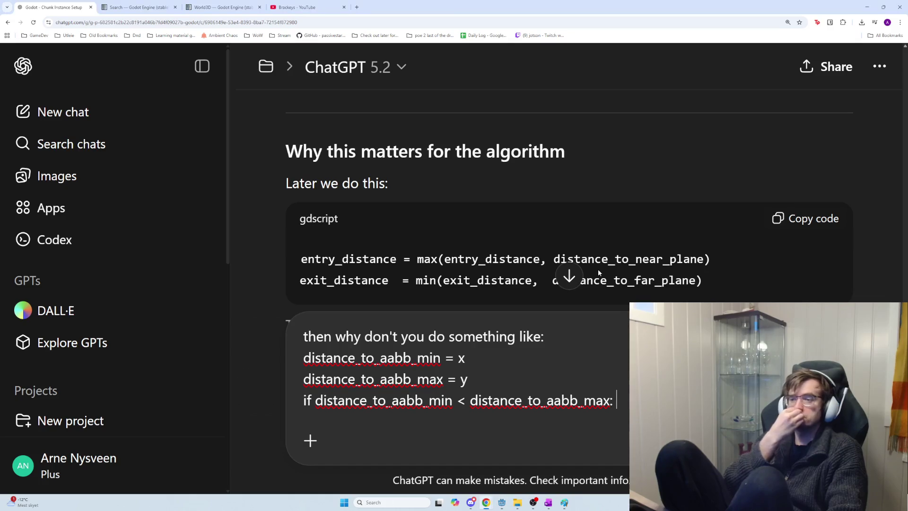
{"action": "type", "text": "dis"}
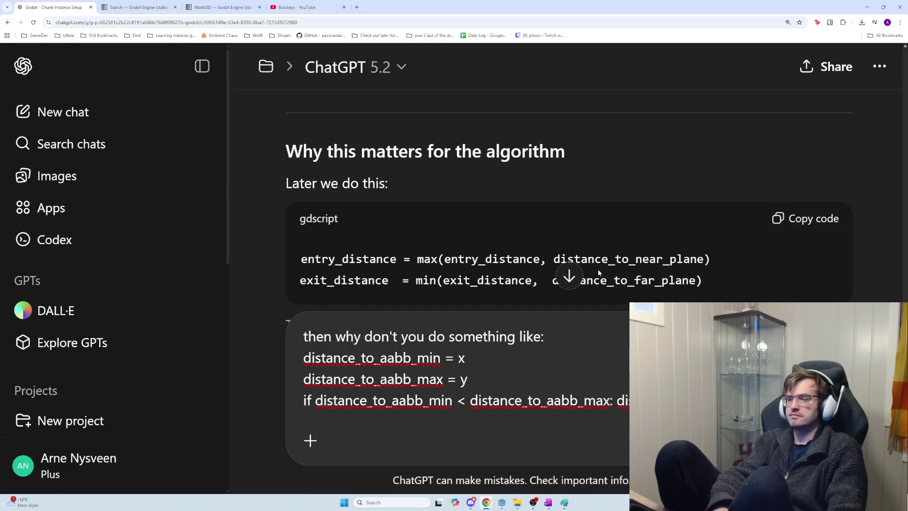
{"action": "type", "text": "distance_to"}
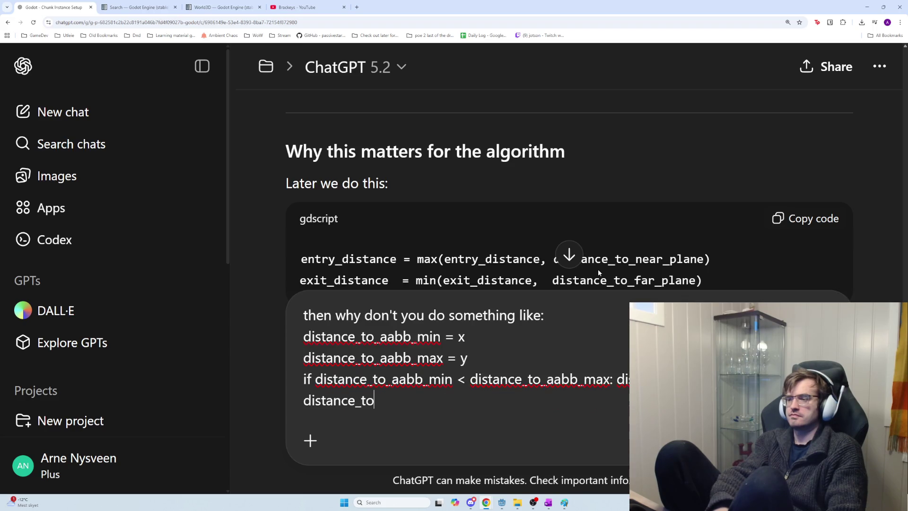
{"action": "type", "text": "_aabb_min"}
{"action": "key", "text": "shift+Return"}
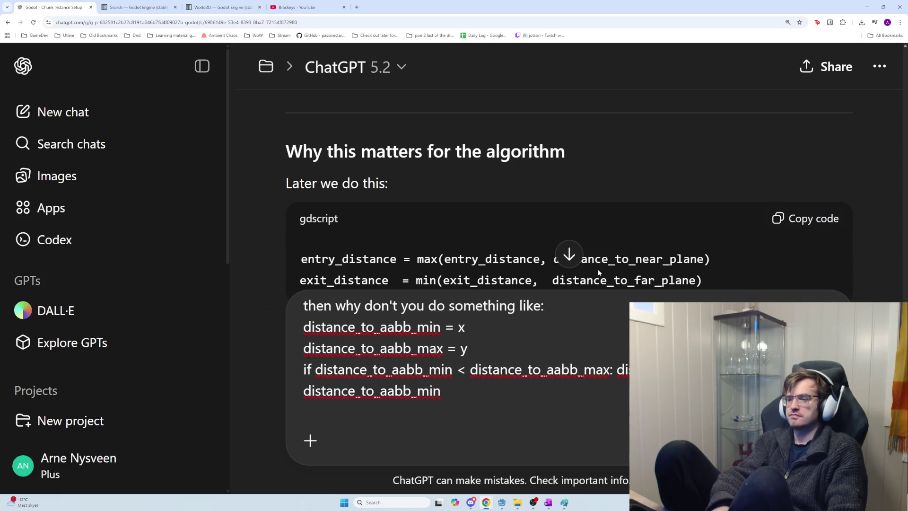
Add the else branch setting distance_to_near_plane = distance_to_aabb_max
{"action": "type", "text": "else: distan"}
{"action": "type", "text": "ce"}
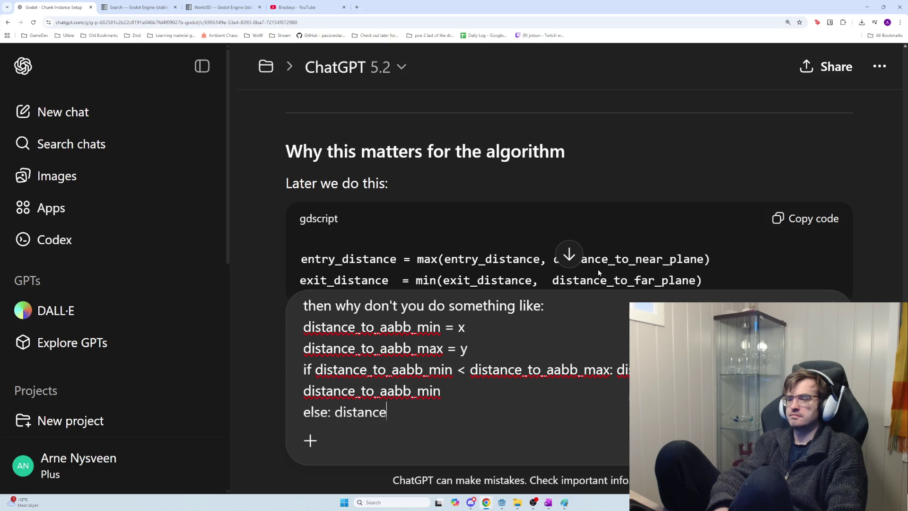
{"action": "type", "text": "_to_aabb_"}
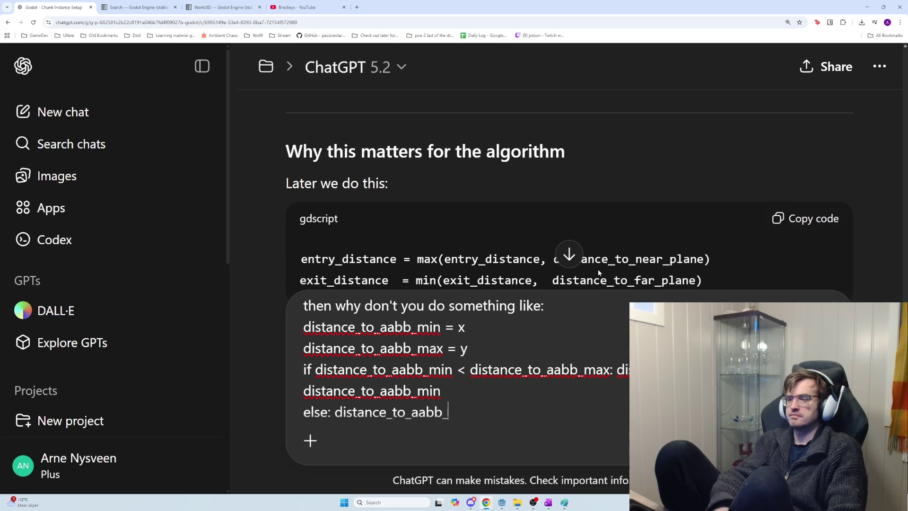
{"action": "key", "text": "BackSpace"}
{"action": "key", "text": "BackSpace"}
{"action": "key", "text": "BackSpace"}
{"action": "key", "text": "BackSpace"}
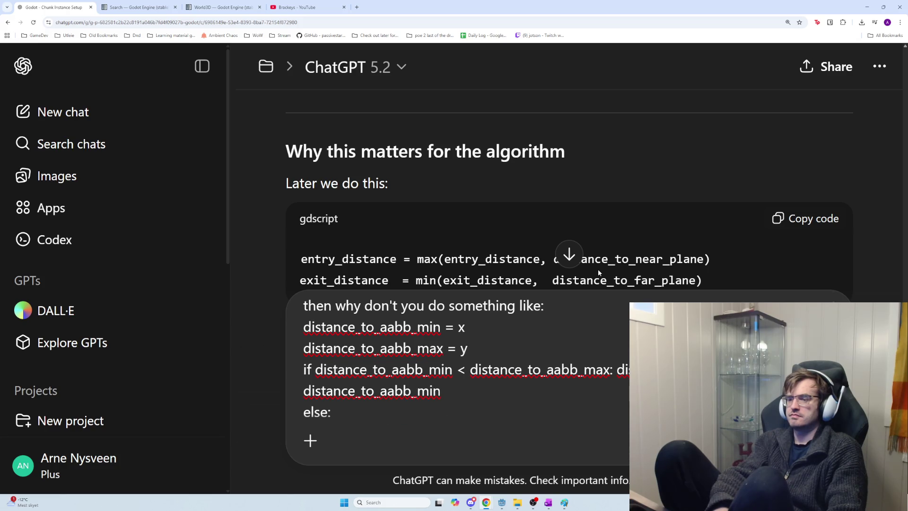
{"action": "type", "text": " distance_"}
{"action": "type", "text": "to_near"}
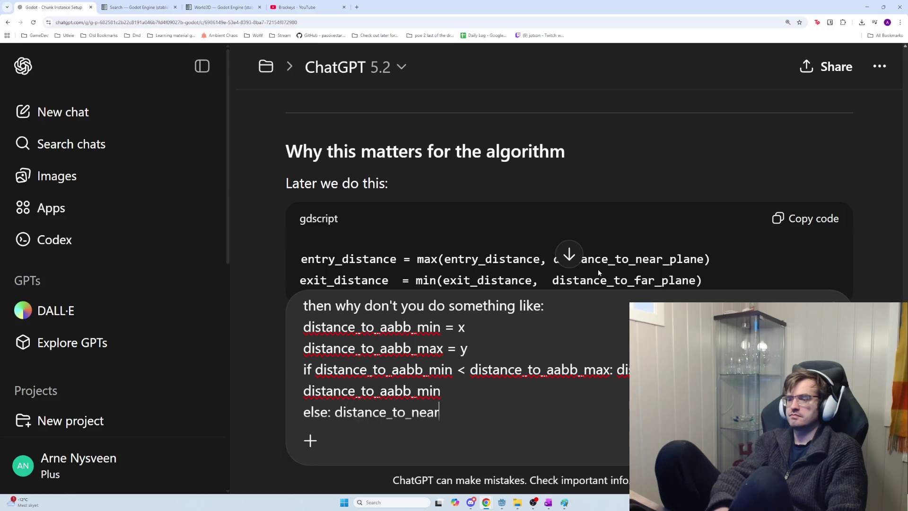
{"action": "type", "text": "_plane = dis"}
{"action": "type", "text": "tance_to_"}
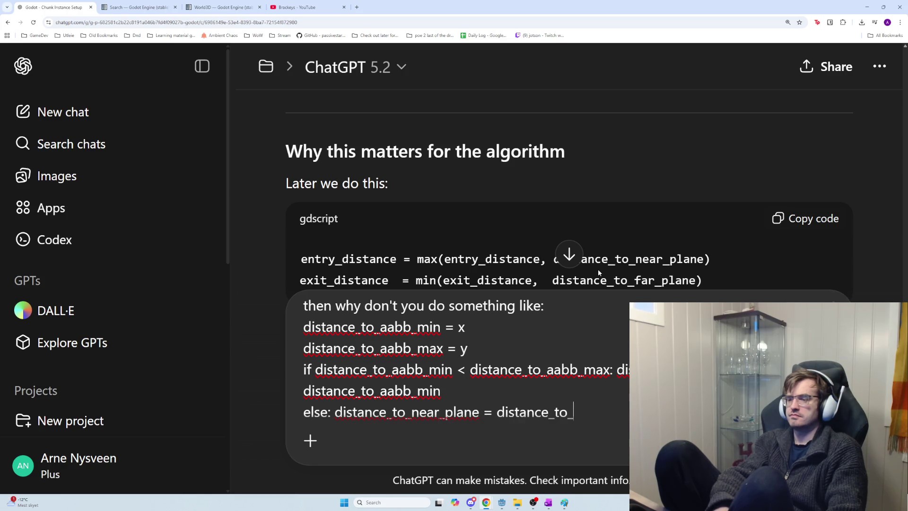
{"action": "type", "text": "aabb_ma"}
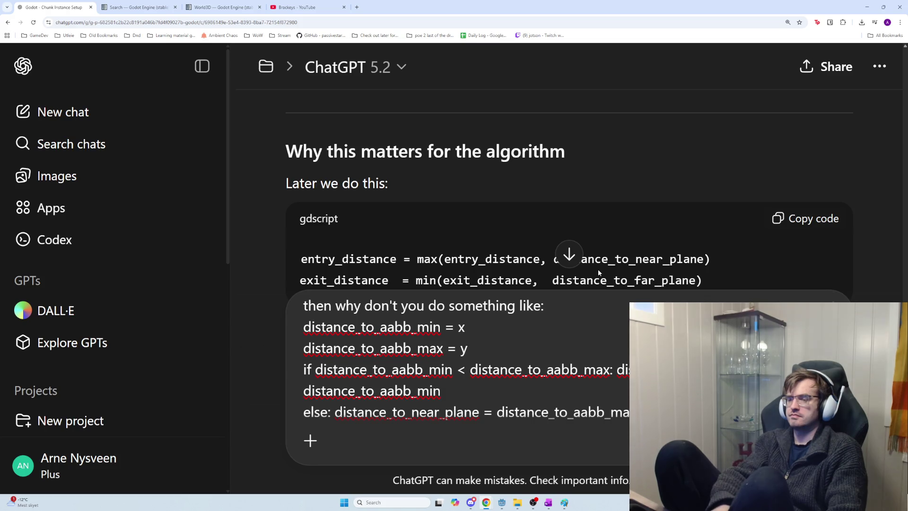
Finish with 'Then the names are correct without being misleading…' about near_plane, and send it
{"action": "key", "text": "shift+Return"}
{"action": "key", "text": "shift+Return"}
{"action": "type", "text": "T"}
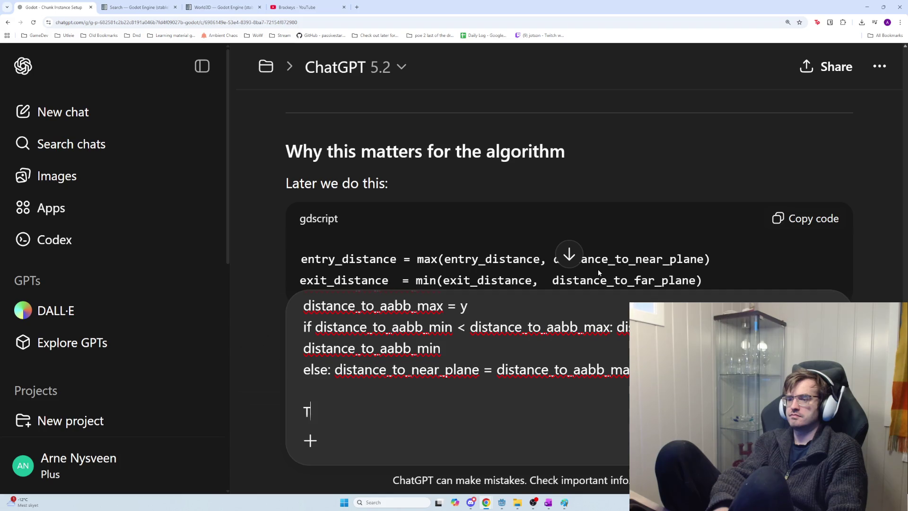
{"action": "type", "text": "hen the names"}
{"action": "type", "text": " are "}
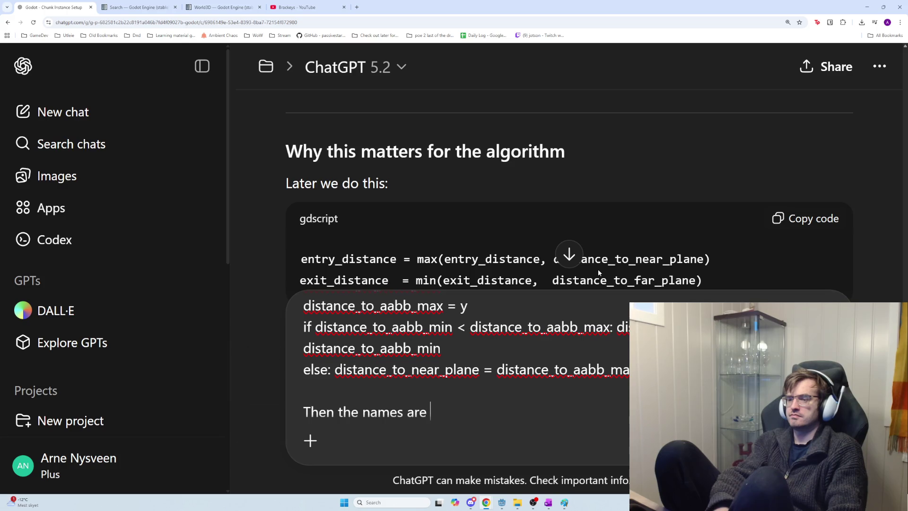
{"action": "type", "text": "correct"}
{"action": "type", "text": " ww"}
{"action": "key", "text": "BackSpace"}
{"action": "type", "text": "ithout being misleadin"}
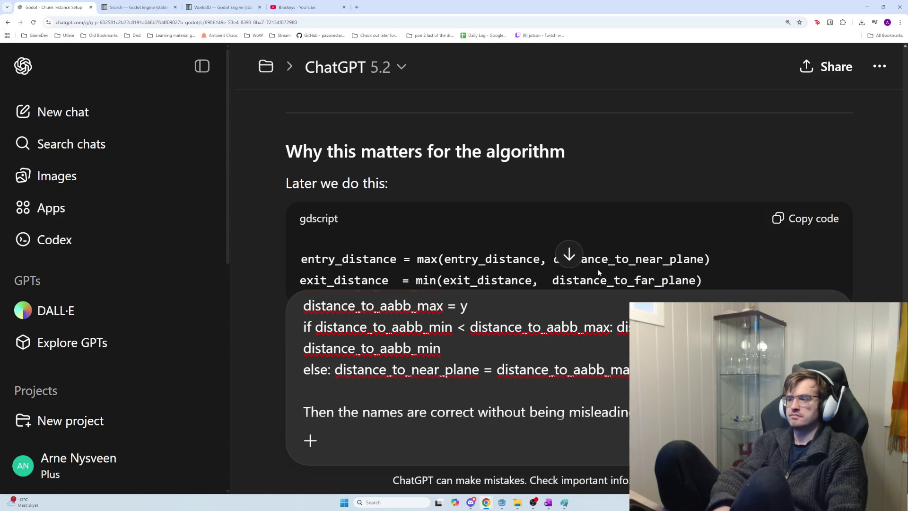
{"action": "type", "text": "considered "}
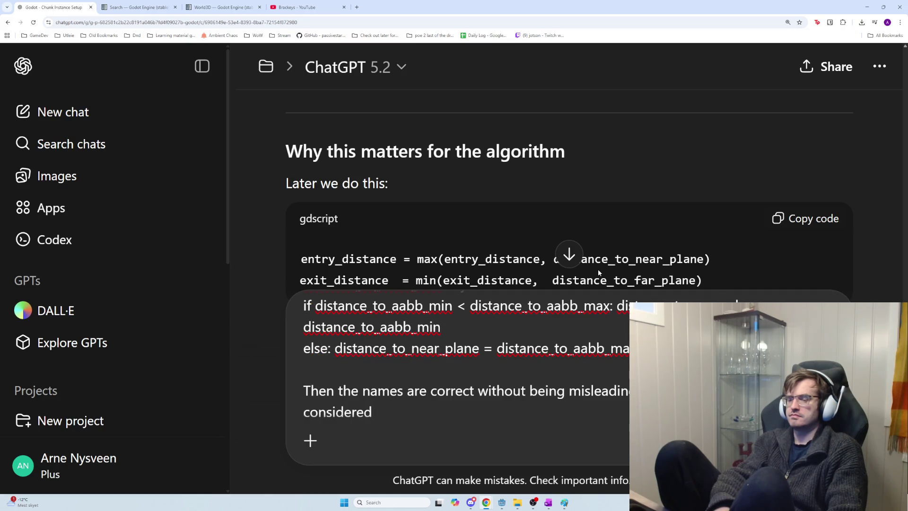
{"action": "type", "text": "near_pl"}
{"action": "type", "text": "ane'"}
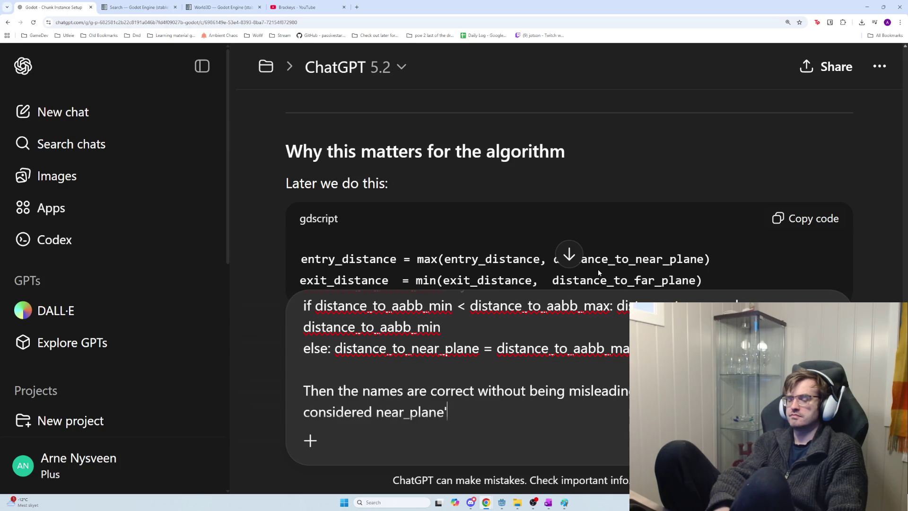
{"action": "key", "text": "BackSpace"}
{"action": "key", "text": "BackSpace"}
{"action": "key", "text": "BackSpace"}
{"action": "key", "text": "BackSpace"}
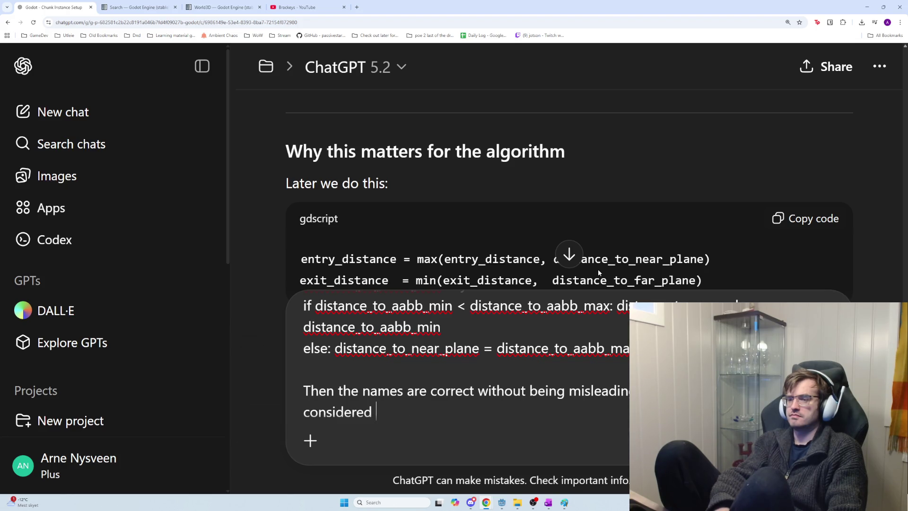
{"action": "type", "text": "near "}
{"action": "type", "text": "_pl"}
{"action": "key", "text": "BackSpace"}
{"action": "key", "text": "BackSpace"}
{"action": "type", "text": "plane'"}
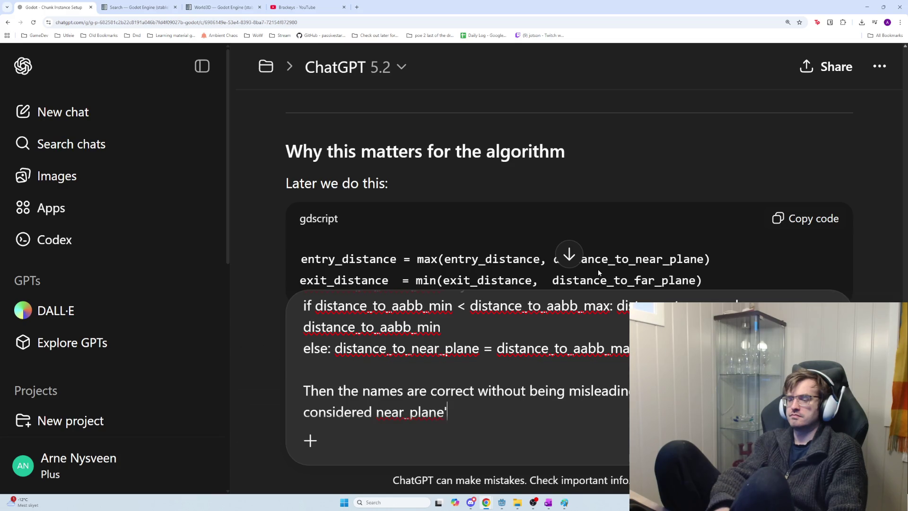
{"action": "key", "text": "Return"}
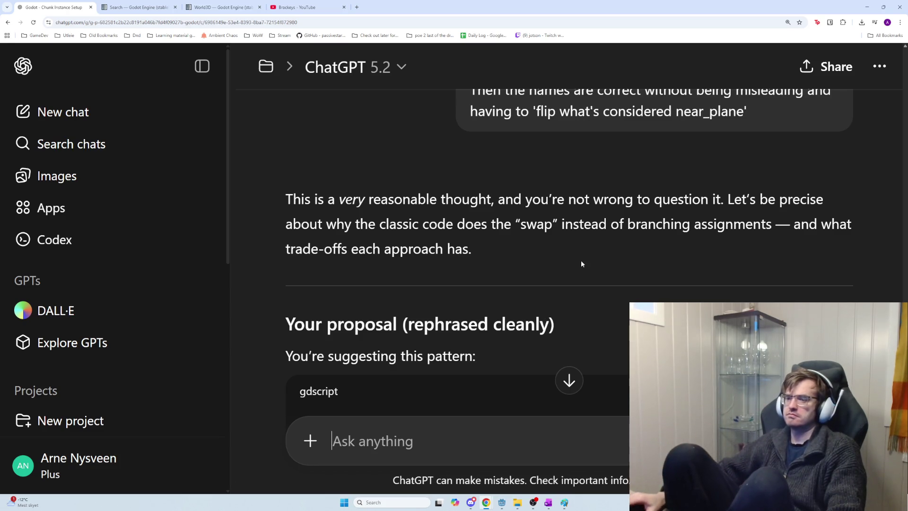
Read the restated proposal, highlighting the far-plane line, 'is always the first hit' and naming bullets
{"action": "scroll", "coordinate": [582, 291], "scroll_direction": "down", "scroll_amount": 4}
{"action": "scroll", "coordinate": [553, 316], "scroll_direction": "down", "scroll_amount": 2}
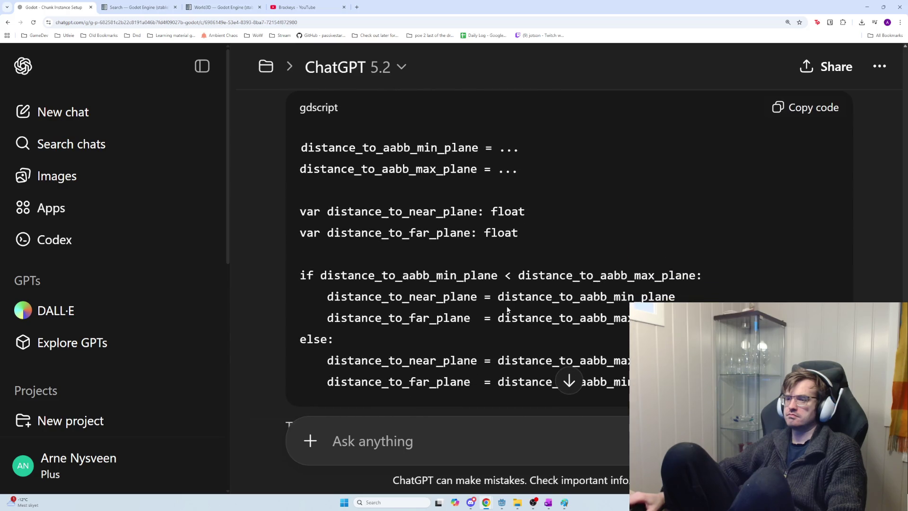
{"action": "scroll", "coordinate": [506, 307], "scroll_direction": "down", "scroll_amount": 1}
{"action": "left_click_drag", "start_coordinate": [316, 278], "coordinate": [593, 301]}
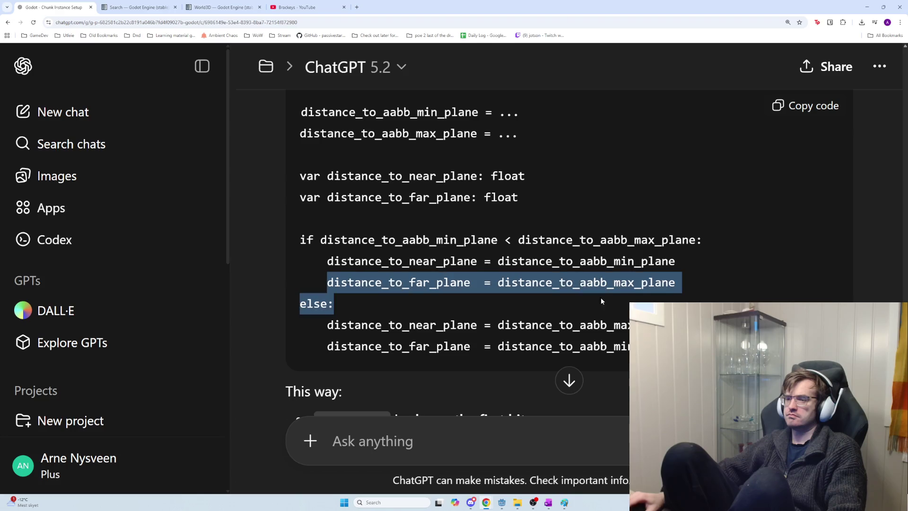
{"action": "scroll", "coordinate": [620, 313], "scroll_direction": "down", "scroll_amount": 3}
{"action": "scroll", "coordinate": [503, 298], "scroll_direction": "down", "scroll_amount": 2}
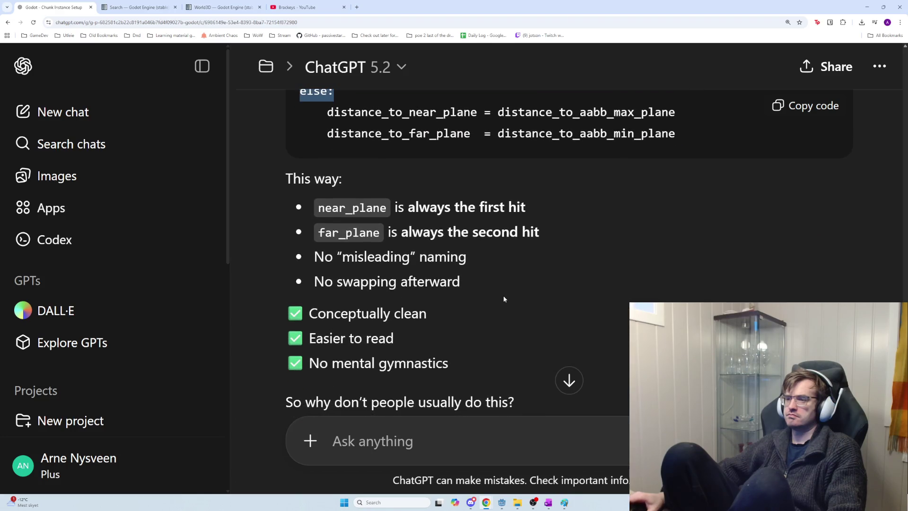
{"action": "left_click_drag", "start_coordinate": [392, 208], "coordinate": [526, 208]}
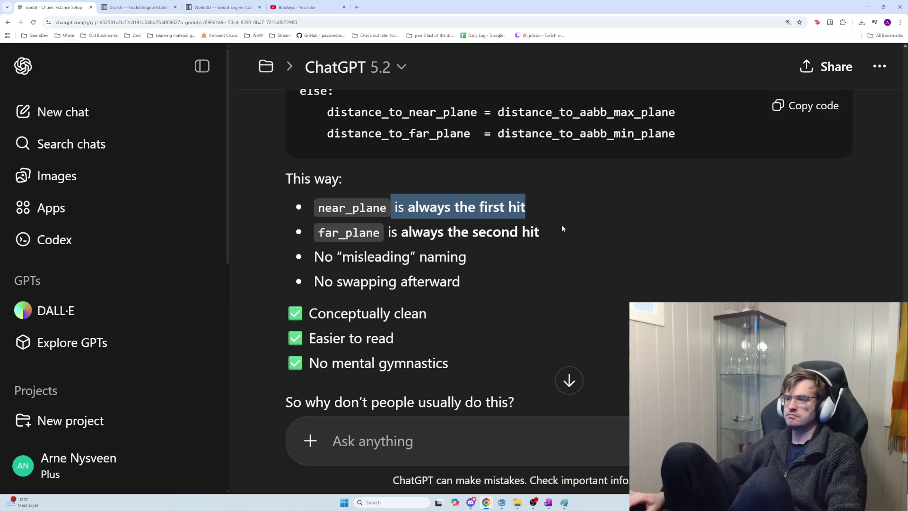
{"action": "mouse_move", "coordinate": [318, 232]}
{"action": "left_mouse_down"}
{"action": "mouse_move", "coordinate": [522, 232]}
{"action": "mouse_move", "coordinate": [351, 232]}
{"action": "mouse_move", "coordinate": [464, 253]}
{"action": "mouse_move", "coordinate": [520, 287]}
{"action": "left_mouse_up"}
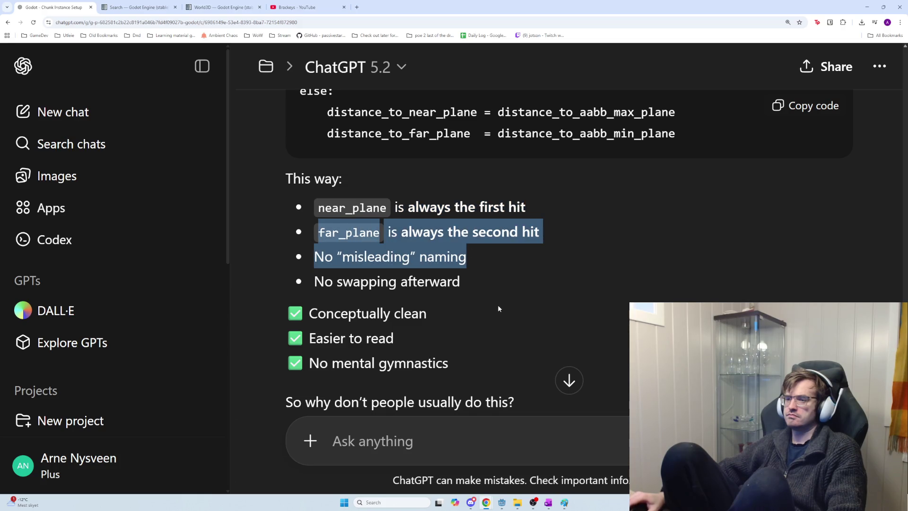
Read 'The honest answer' section calling the swap more conventional, then clear the highlight
{"action": "scroll", "coordinate": [498, 307], "scroll_direction": "down", "scroll_amount": 3}
{"action": "scroll", "coordinate": [495, 308], "scroll_direction": "down", "scroll_amount": 2}
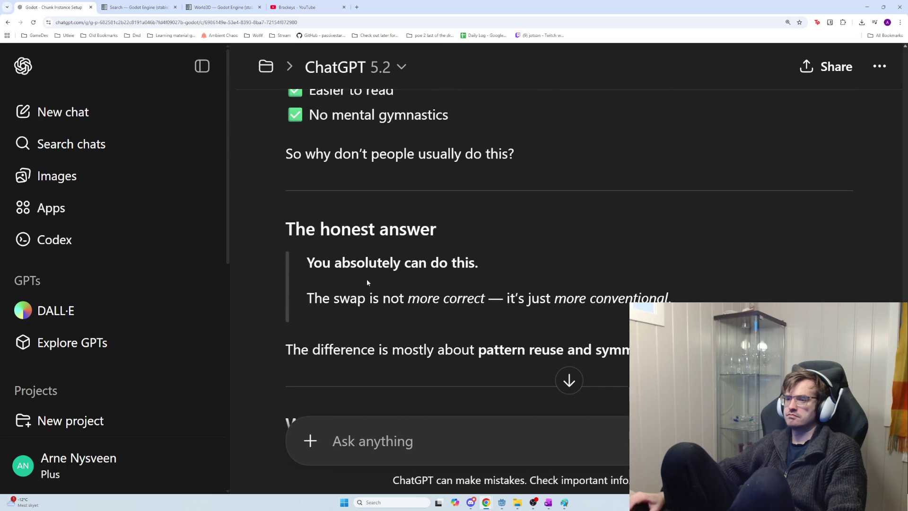
{"action": "left_click_drag", "start_coordinate": [367, 273], "coordinate": [428, 304]}
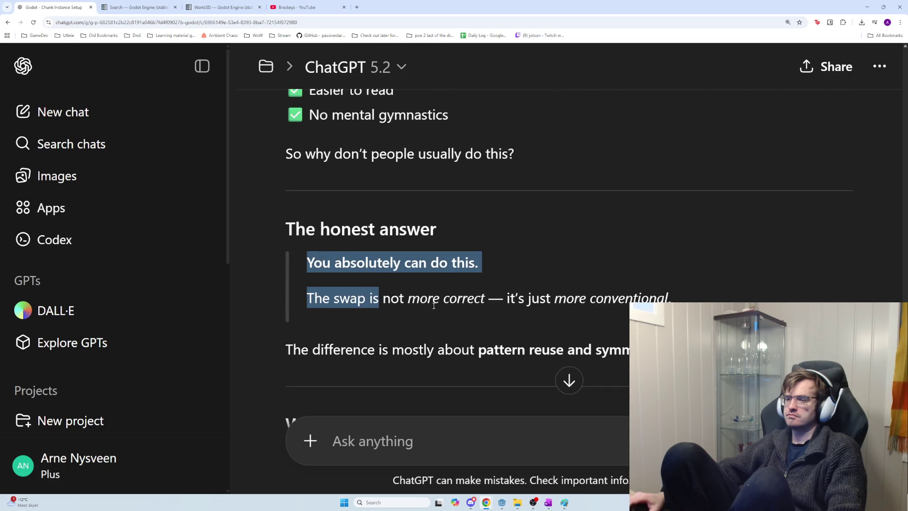
{"action": "scroll", "coordinate": [437, 304], "scroll_direction": "down", "scroll_amount": 1}
{"action": "left_click_drag", "start_coordinate": [689, 266], "coordinate": [308, 257]}
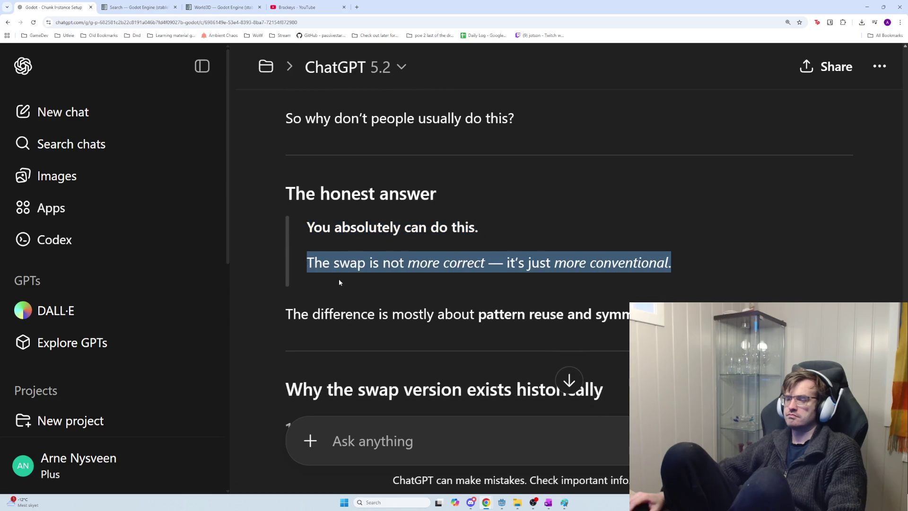
{"action": "scroll", "coordinate": [374, 302], "scroll_direction": "down", "scroll_amount": 2}
{"action": "mouse_move", "coordinate": [768, 243]}
{"action": "left_mouse_down"}
{"action": "mouse_move", "coordinate": [324, 243]}
{"action": "mouse_move", "coordinate": [224, 233]}
{"action": "left_mouse_up"}
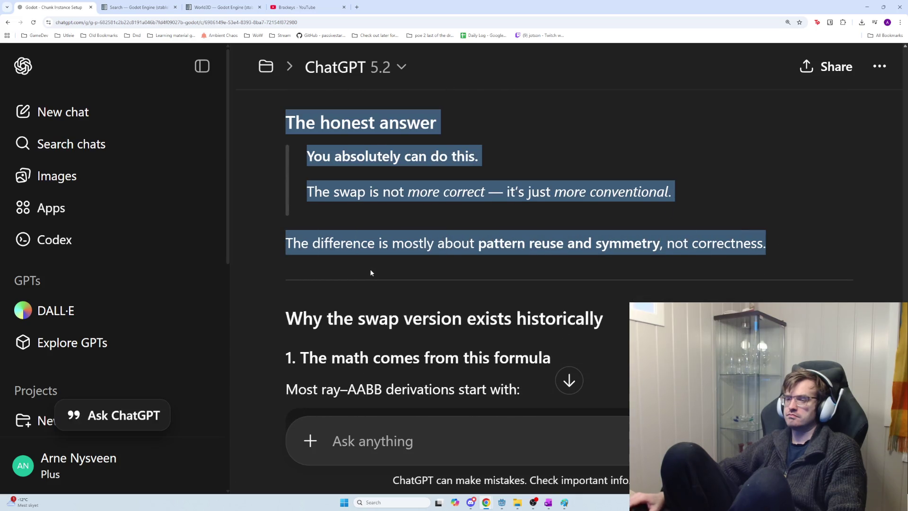
{"action": "scroll", "coordinate": [371, 272], "scroll_direction": "down", "scroll_amount": 3}
{"action": "scroll", "coordinate": [373, 273], "scroll_direction": "down", "scroll_amount": 1}
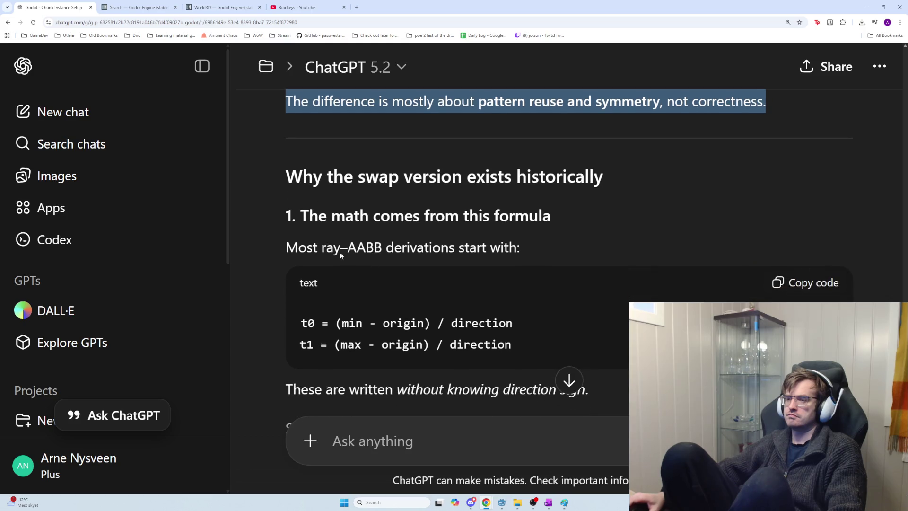
{"action": "left_click_drag", "start_coordinate": [301, 215], "coordinate": [563, 240]}
{"action": "left_click", "coordinate": [563, 240]}
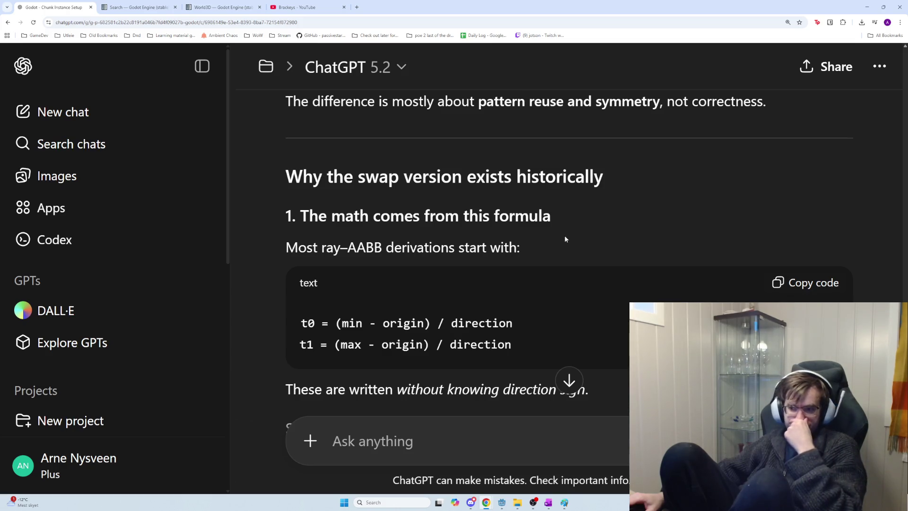
Scroll through reply sections 1–3, from the t0 = (min - origin) / direction origin to near/far semantics
{"action": "scroll", "coordinate": [565, 239], "scroll_direction": "down", "scroll_amount": 1}
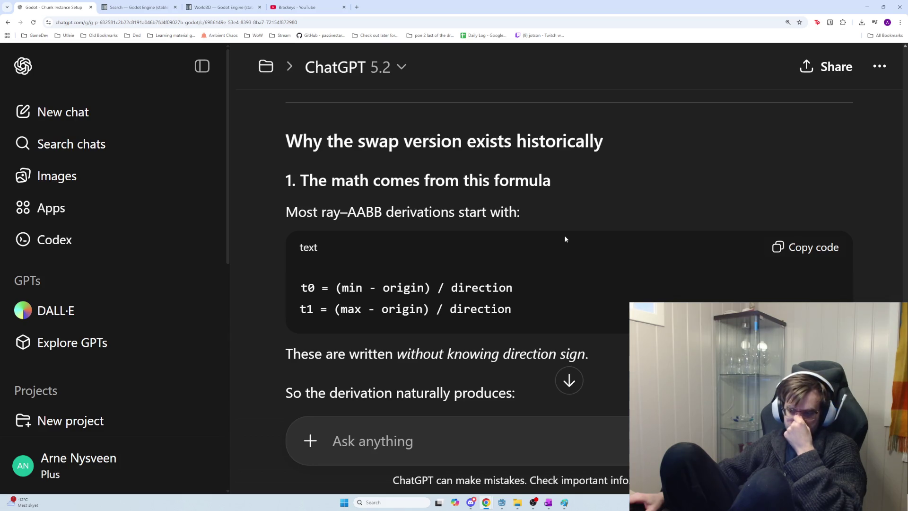
{"action": "scroll", "coordinate": [565, 238], "scroll_direction": "down", "scroll_amount": 2}
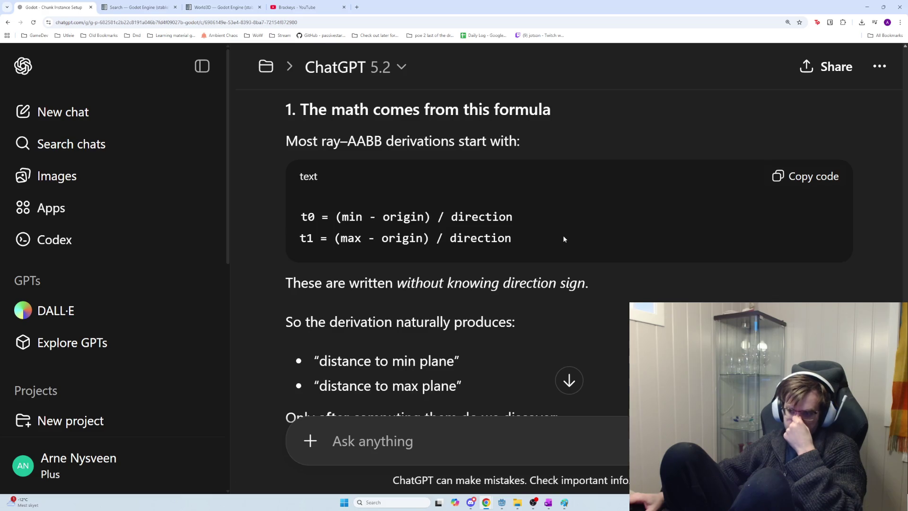
{"action": "scroll", "coordinate": [563, 239], "scroll_direction": "down", "scroll_amount": 1}
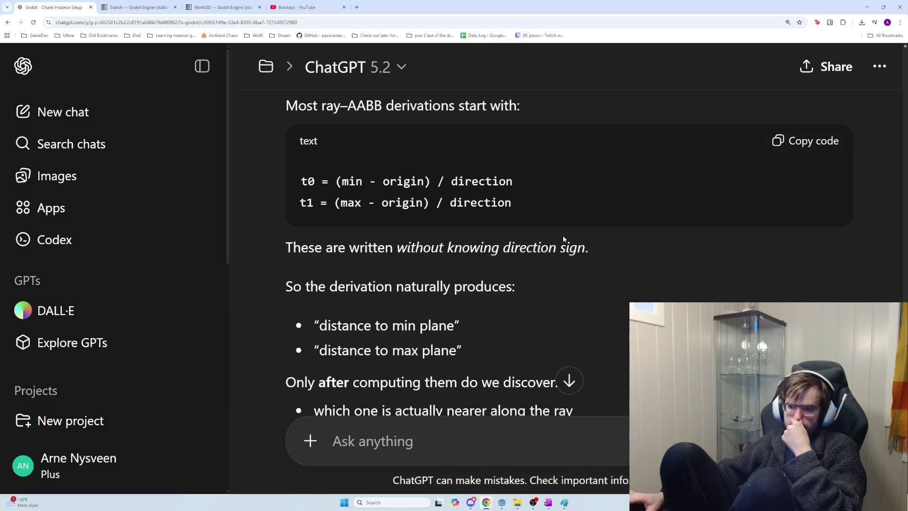
{"action": "scroll", "coordinate": [563, 239], "scroll_direction": "down", "scroll_amount": 3}
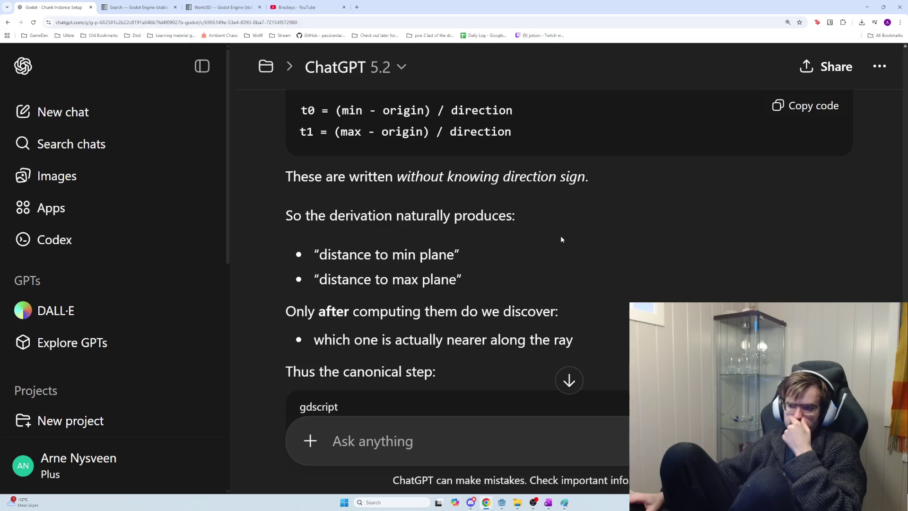
{"action": "scroll", "coordinate": [561, 239], "scroll_direction": "down", "scroll_amount": 1}
{"action": "scroll", "coordinate": [561, 240], "scroll_direction": "down", "scroll_amount": 2}
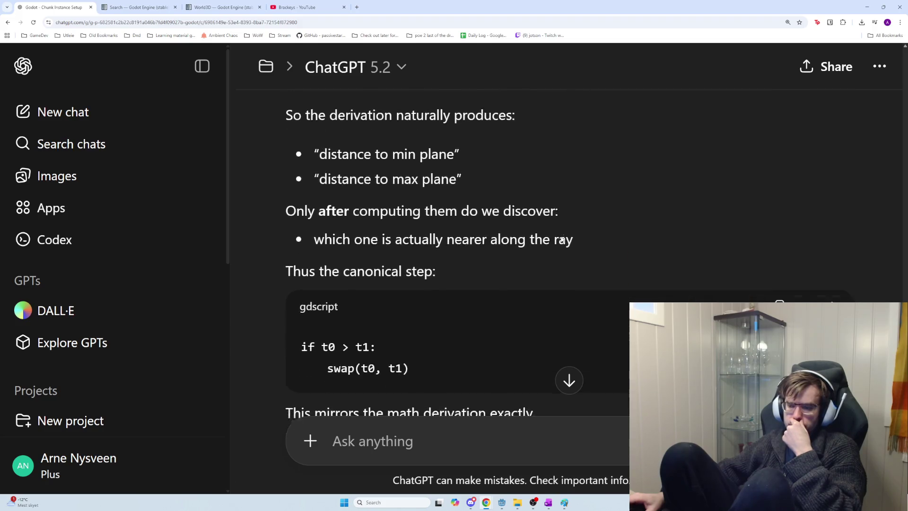
{"action": "scroll", "coordinate": [562, 240], "scroll_direction": "down", "scroll_amount": 4}
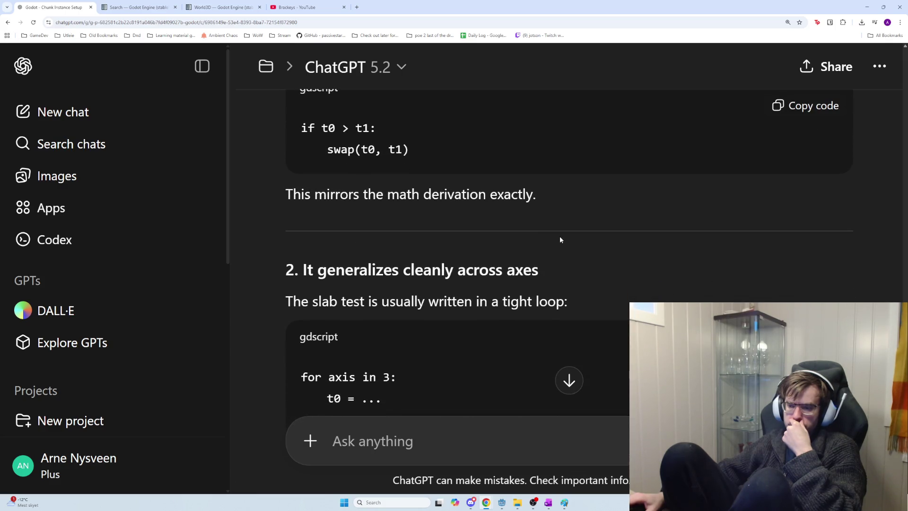
{"action": "scroll", "coordinate": [560, 239], "scroll_direction": "down", "scroll_amount": 1}
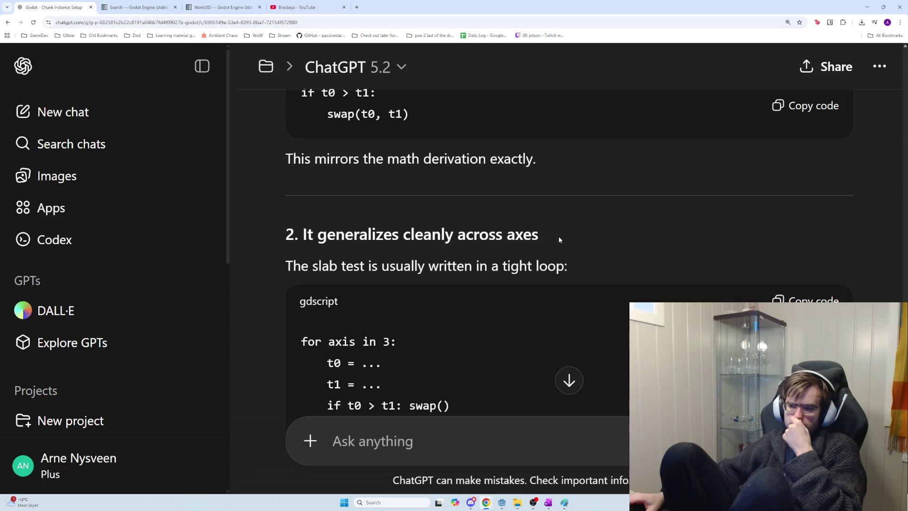
{"action": "scroll", "coordinate": [559, 240], "scroll_direction": "down", "scroll_amount": 2}
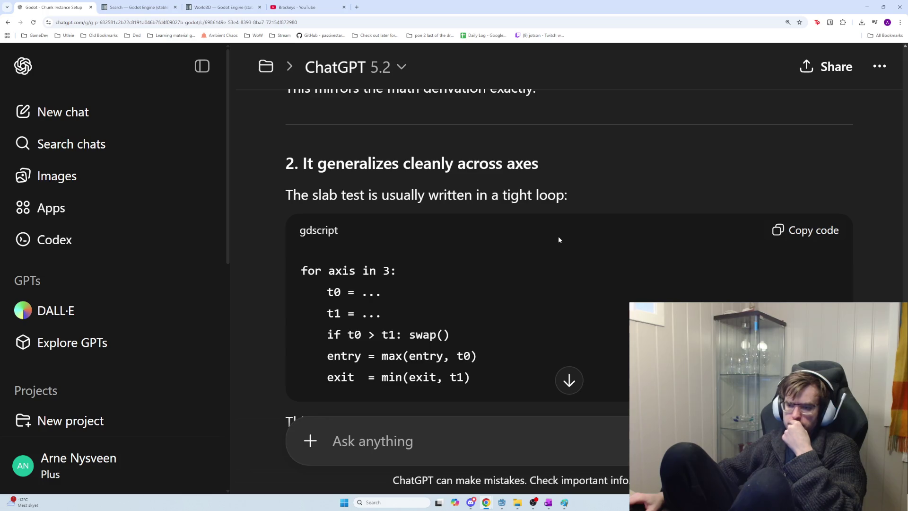
{"action": "scroll", "coordinate": [558, 240], "scroll_direction": "down", "scroll_amount": 1}
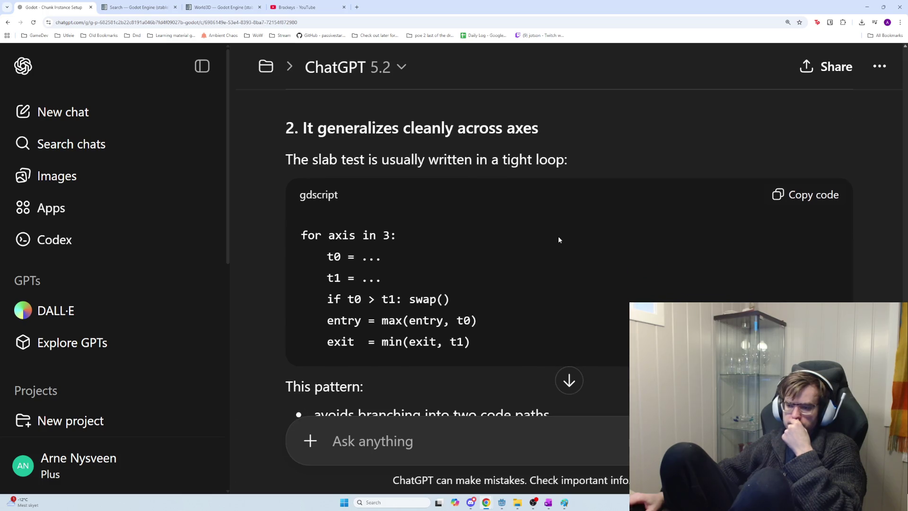
{"action": "scroll", "coordinate": [558, 239], "scroll_direction": "down", "scroll_amount": 1}
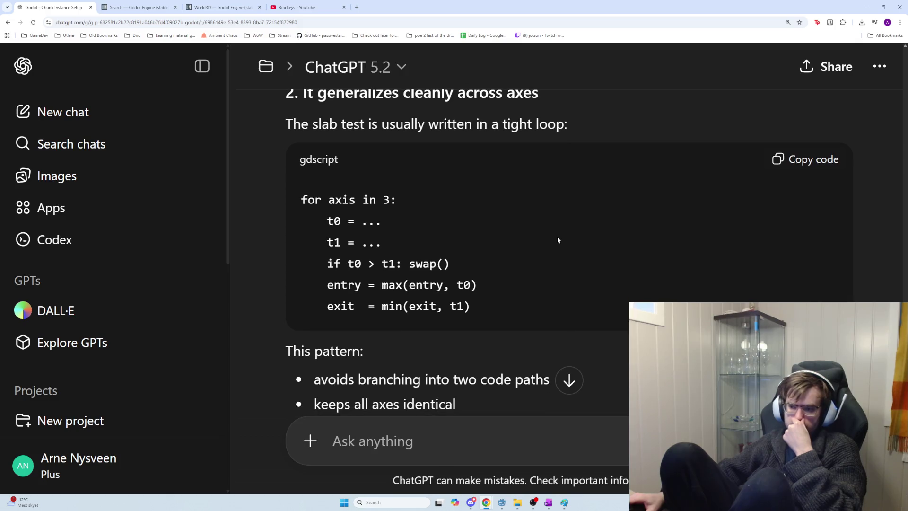
{"action": "scroll", "coordinate": [557, 239], "scroll_direction": "down", "scroll_amount": 1}
{"action": "scroll", "coordinate": [556, 240], "scroll_direction": "down", "scroll_amount": 2}
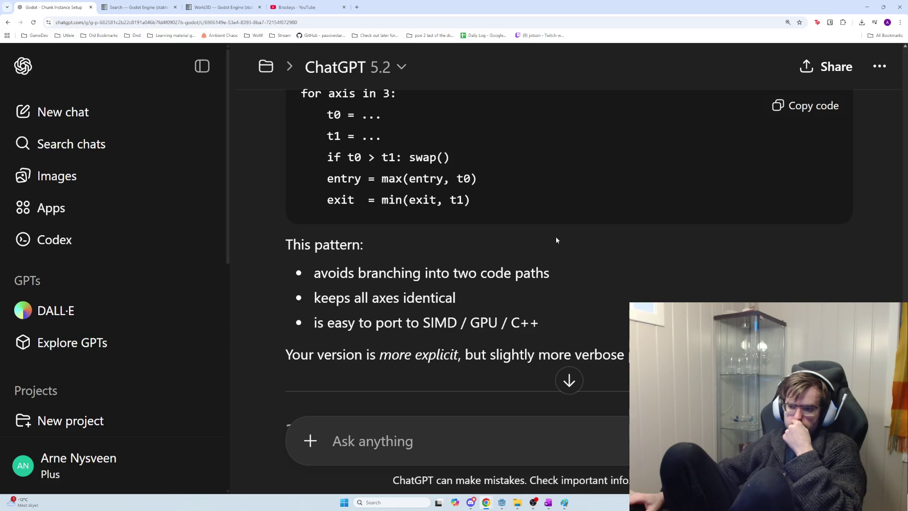
{"action": "scroll", "coordinate": [556, 240], "scroll_direction": "down", "scroll_amount": 2}
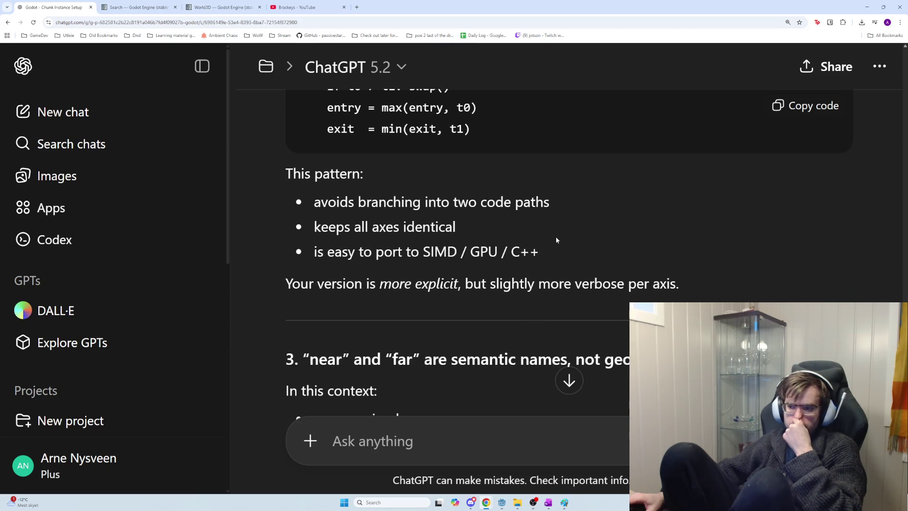
{"action": "scroll", "coordinate": [556, 240], "scroll_direction": "down", "scroll_amount": 2}
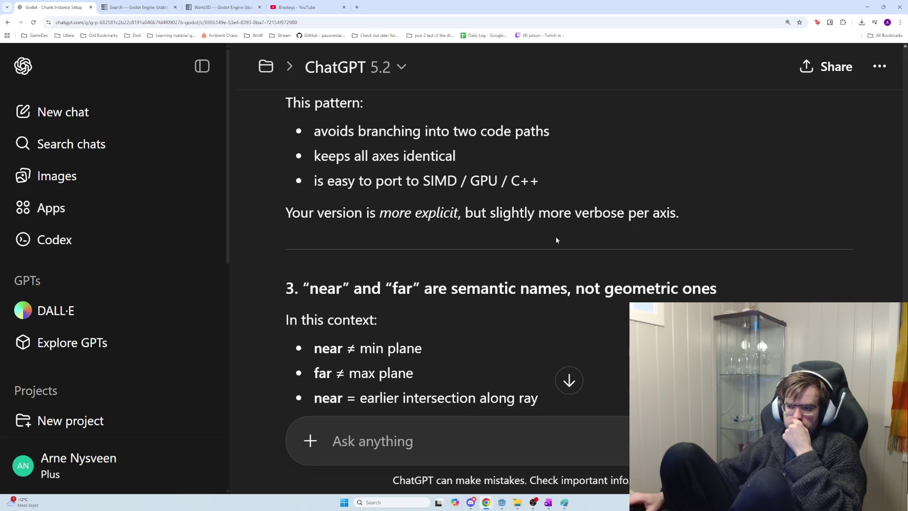
{"action": "scroll", "coordinate": [556, 241], "scroll_direction": "down", "scroll_amount": 3}
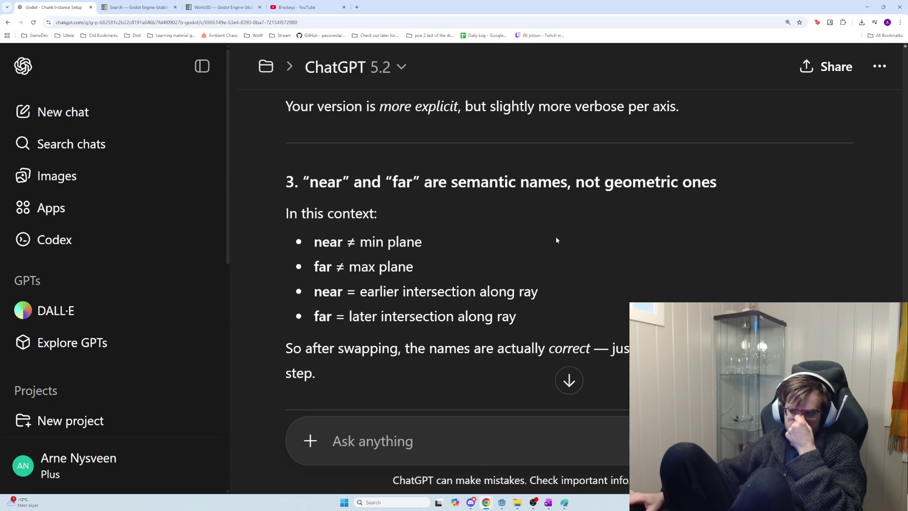
Read on past 'near is the earlier intersection' to the recommended first/second intersection compromise
{"action": "scroll", "coordinate": [556, 240], "scroll_direction": "down", "scroll_amount": 1}
{"action": "left_click_drag", "start_coordinate": [556, 256], "coordinate": [313, 256]}
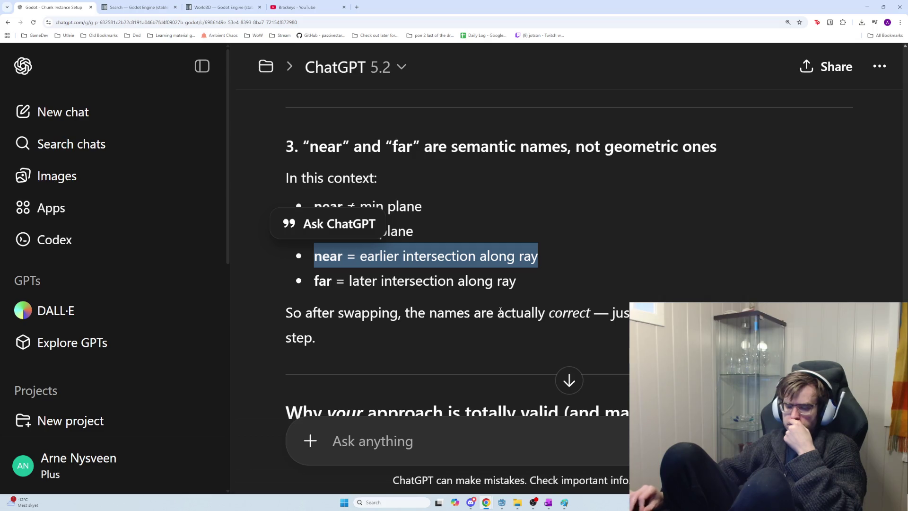
{"action": "scroll", "coordinate": [500, 310], "scroll_direction": "down", "scroll_amount": 3}
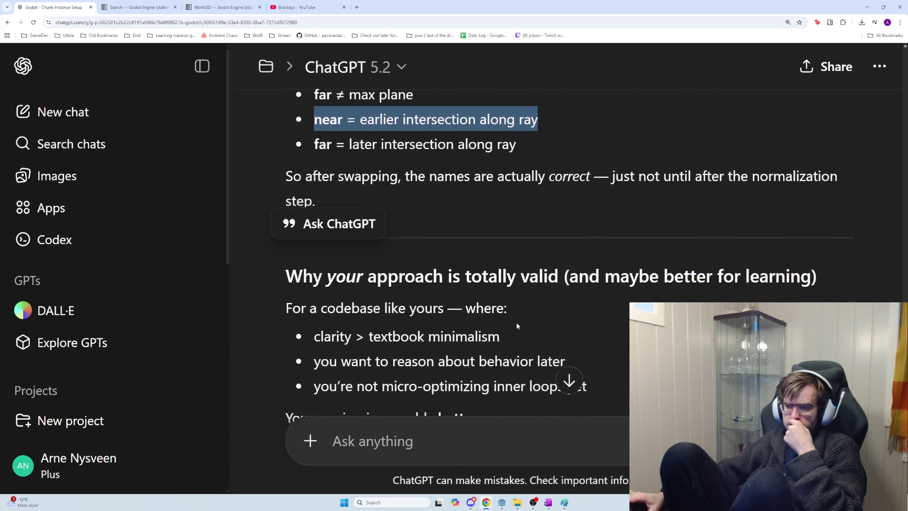
{"action": "scroll", "coordinate": [517, 325], "scroll_direction": "down", "scroll_amount": 1}
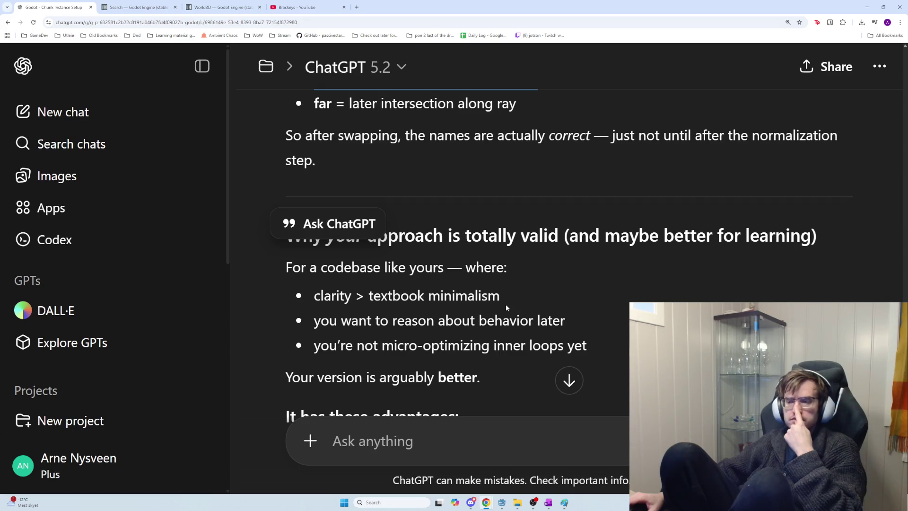
{"action": "scroll", "coordinate": [506, 305], "scroll_direction": "down", "scroll_amount": 1}
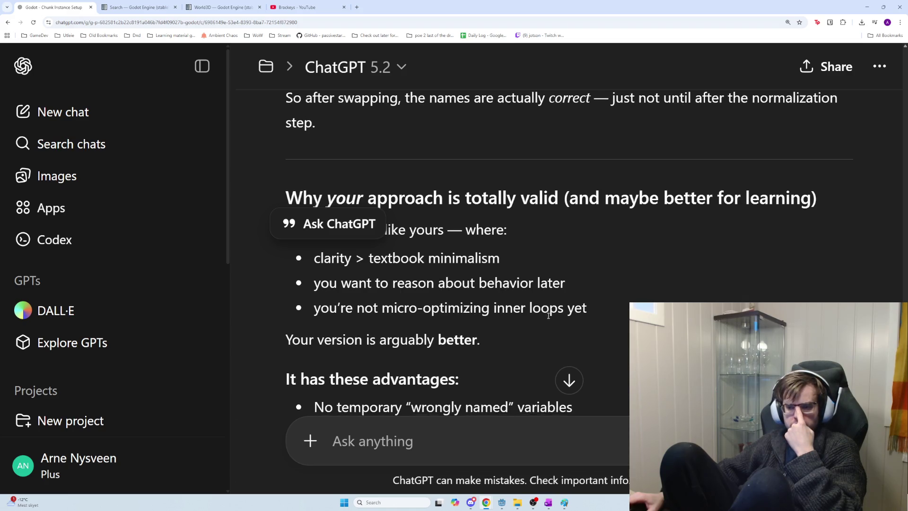
{"action": "scroll", "coordinate": [549, 315], "scroll_direction": "down", "scroll_amount": 2}
{"action": "scroll", "coordinate": [548, 318], "scroll_direction": "down", "scroll_amount": 1}
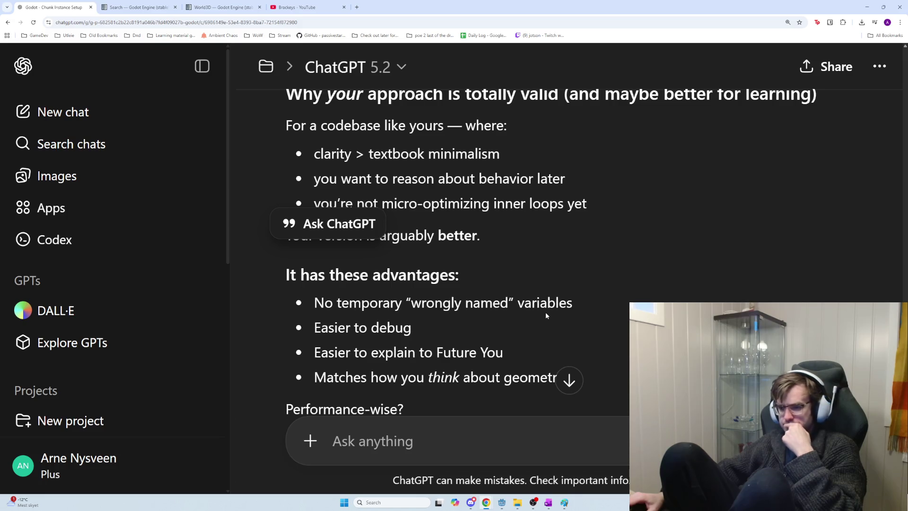
{"action": "scroll", "coordinate": [546, 313], "scroll_direction": "down", "scroll_amount": 2}
{"action": "scroll", "coordinate": [445, 291], "scroll_direction": "down", "scroll_amount": 1}
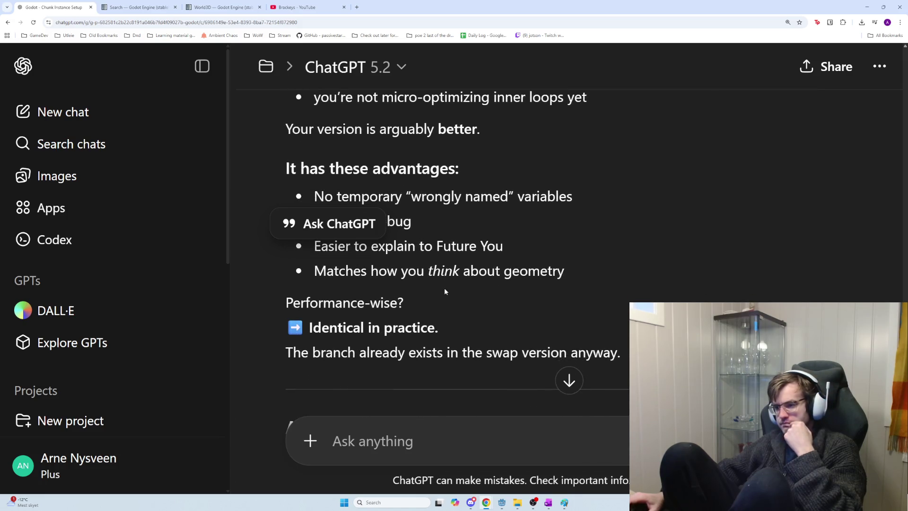
{"action": "scroll", "coordinate": [448, 290], "scroll_direction": "down", "scroll_amount": 2}
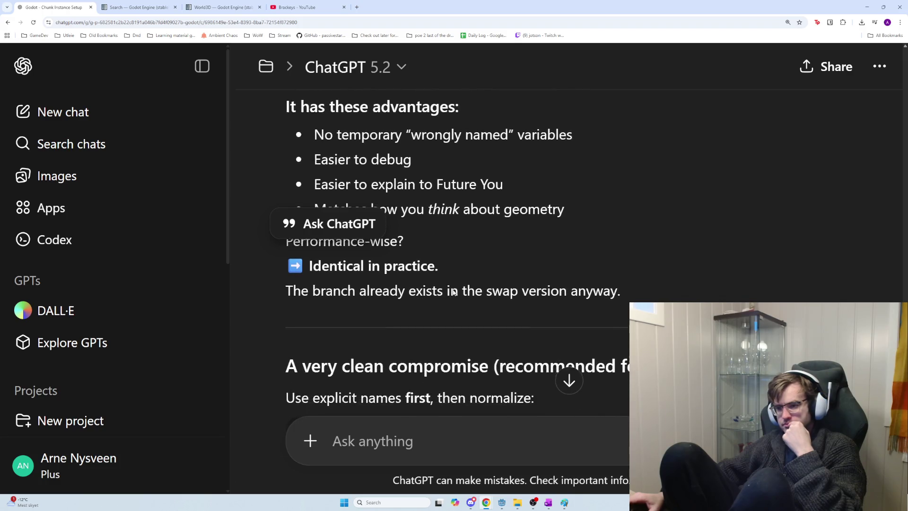
{"action": "scroll", "coordinate": [464, 292], "scroll_direction": "down", "scroll_amount": 3}
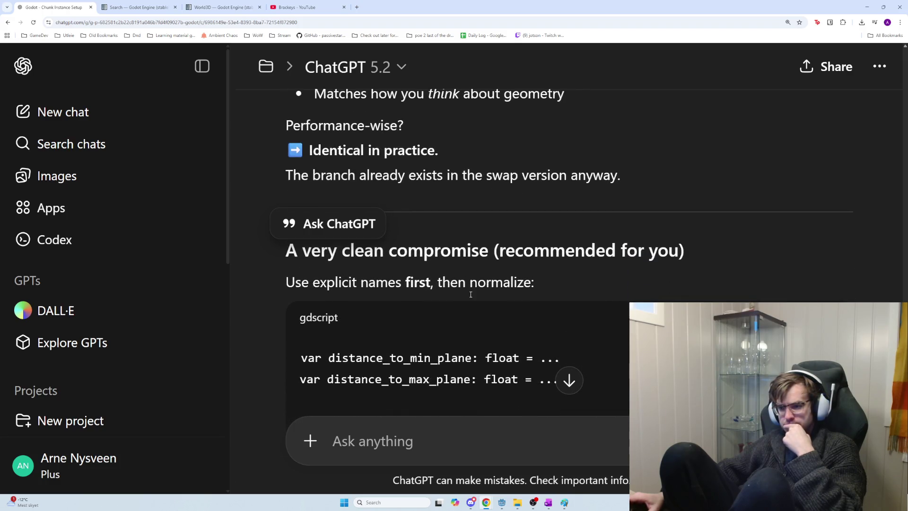
{"action": "scroll", "coordinate": [472, 294], "scroll_direction": "down", "scroll_amount": 4}
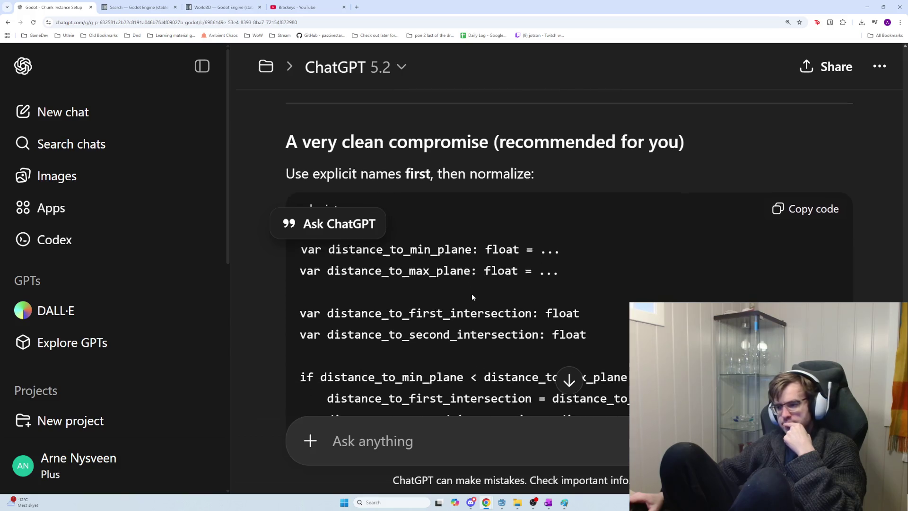
{"action": "scroll", "coordinate": [472, 294], "scroll_direction": "down", "scroll_amount": 2}
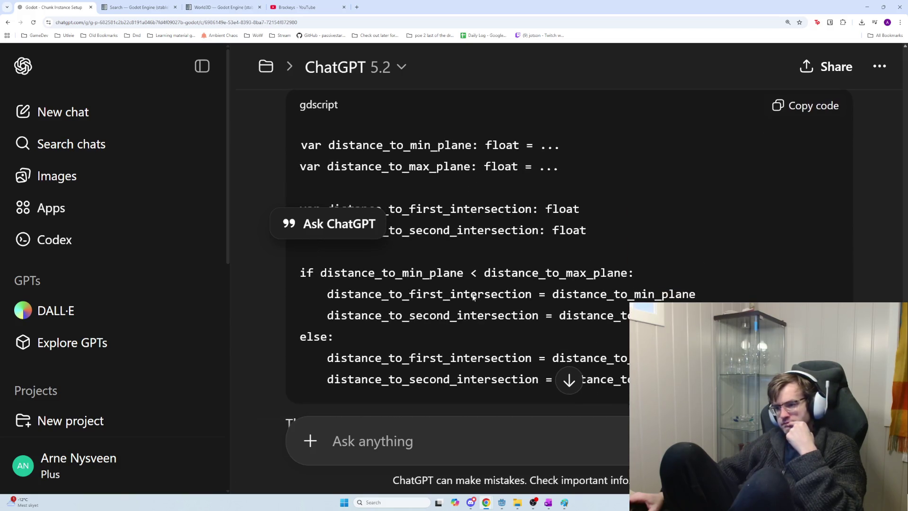
{"action": "scroll", "coordinate": [474, 295], "scroll_direction": "up", "scroll_amount": 3}
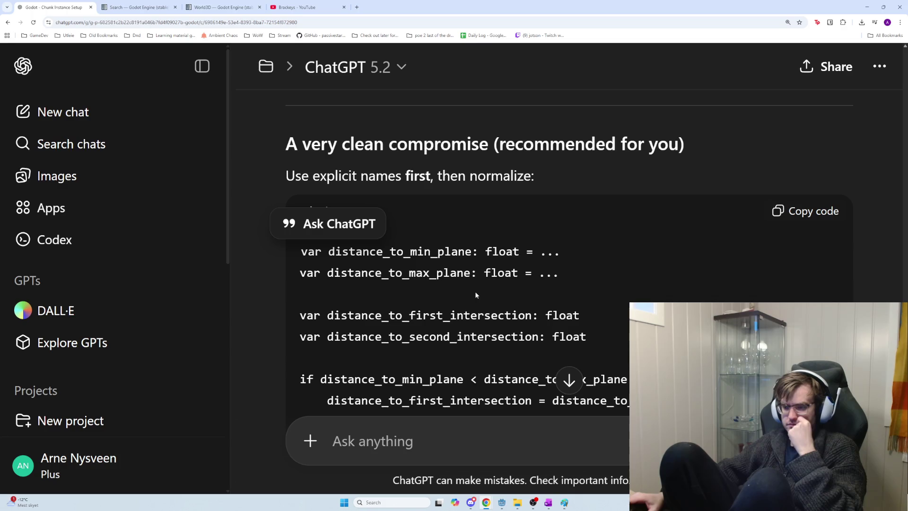
{"action": "scroll", "coordinate": [475, 295], "scroll_direction": "down", "scroll_amount": 1}
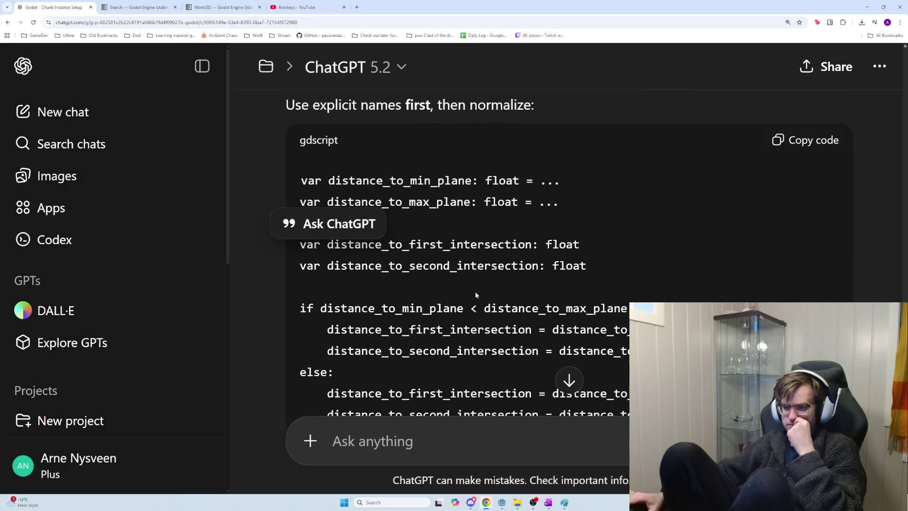
{"action": "scroll", "coordinate": [476, 295], "scroll_direction": "down", "scroll_amount": 1}
{"action": "scroll", "coordinate": [476, 295], "scroll_direction": "up", "scroll_amount": 1}
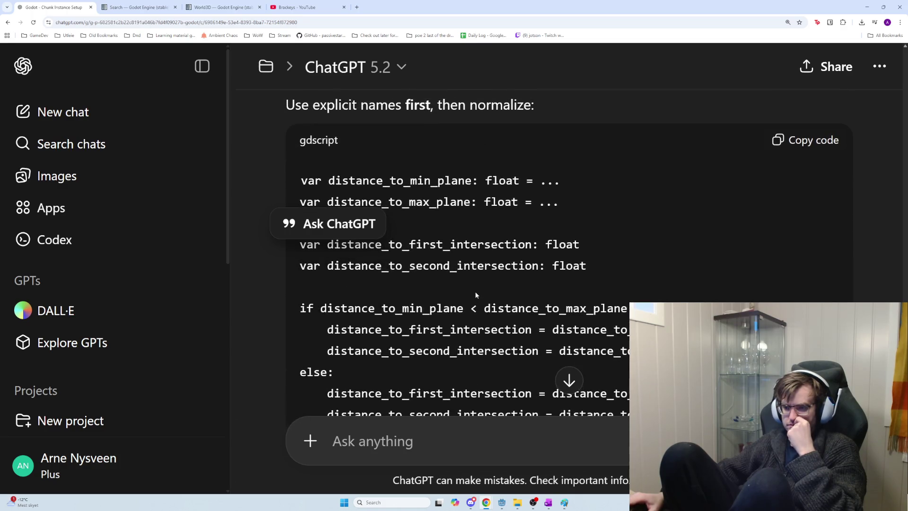
{"action": "scroll", "coordinate": [475, 295], "scroll_direction": "down", "scroll_amount": 1}
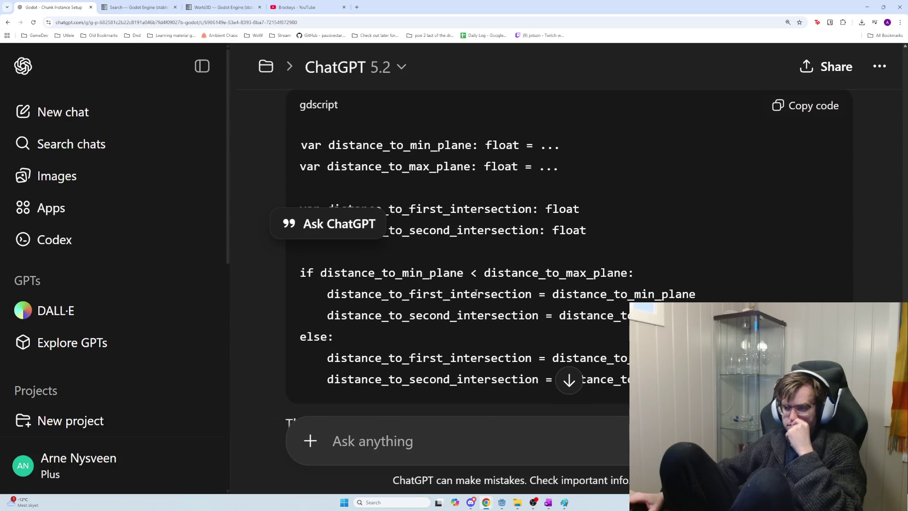
{"action": "scroll", "coordinate": [475, 293], "scroll_direction": "up", "scroll_amount": 1}
{"action": "scroll", "coordinate": [476, 292], "scroll_direction": "up", "scroll_amount": 1}
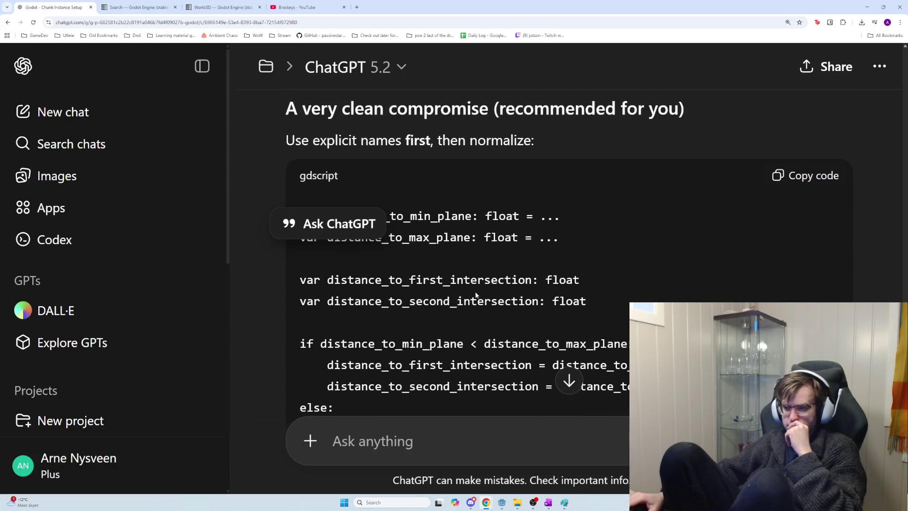
{"action": "scroll", "coordinate": [476, 295], "scroll_direction": "up", "scroll_amount": 1}
{"action": "scroll", "coordinate": [475, 295], "scroll_direction": "down", "scroll_amount": 2}
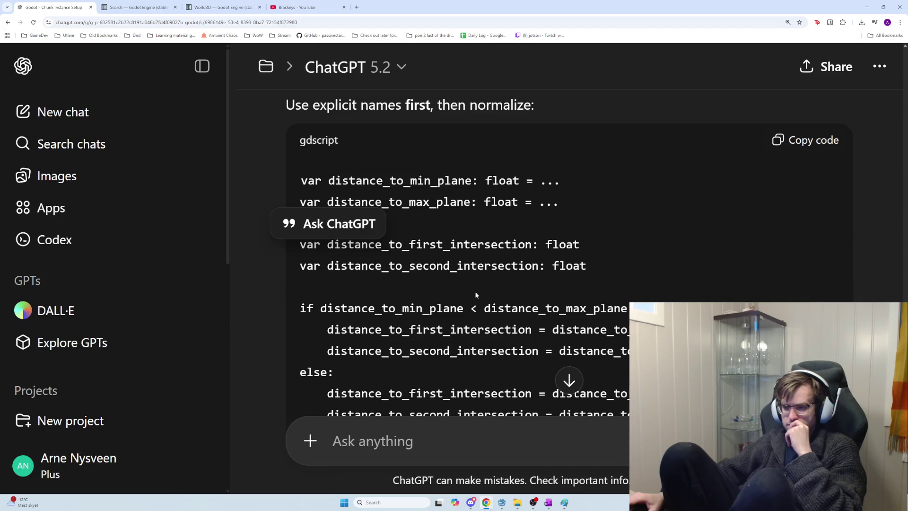
{"action": "scroll", "coordinate": [476, 295], "scroll_direction": "down", "scroll_amount": 1}
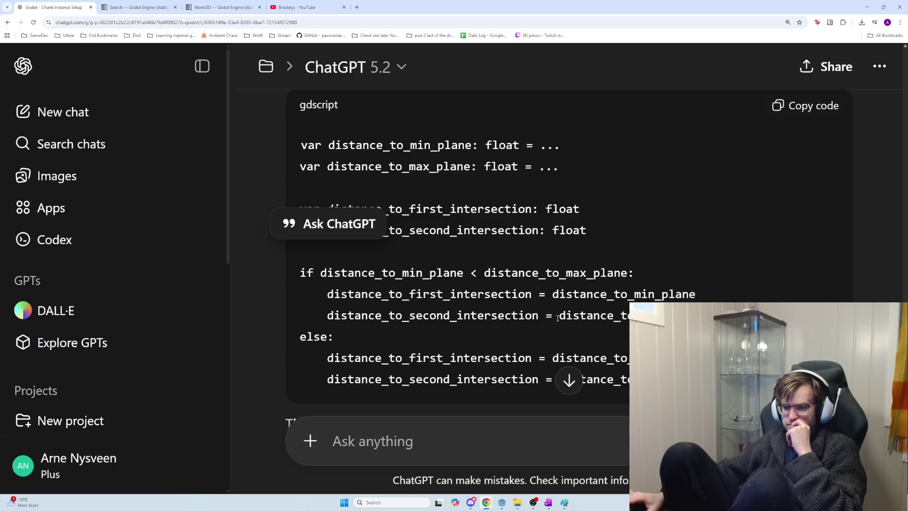
{"action": "scroll", "coordinate": [510, 302], "scroll_direction": "down", "scroll_amount": 1}
Copy the recommended snippet from var distance_to_min_plane through its last line and return to Godot
{"action": "triple_click", "coordinate": [473, 343]}
{"action": "mouse_move", "coordinate": [472, 344]}
{"action": "left_mouse_down"}
{"action": "mouse_move", "coordinate": [427, 297]}
{"action": "mouse_move", "coordinate": [327, 303]}
{"action": "mouse_move", "coordinate": [302, 290]}
{"action": "mouse_move", "coordinate": [305, 305]}
{"action": "mouse_move", "coordinate": [340, 322]}
{"action": "mouse_move", "coordinate": [331, 324]}
{"action": "mouse_move", "coordinate": [314, 305]}
{"action": "mouse_move", "coordinate": [305, 251]}
{"action": "mouse_move", "coordinate": [312, 262]}
{"action": "left_mouse_up"}
{"action": "key", "text": "ctrl+c"}
{"action": "scroll", "coordinate": [331, 324], "scroll_direction": "up", "scroll_amount": 3}
{"action": "key", "text": "alt+Tab"}
Replace the old near/far plane code with the suggested snippet, indented to match line 272
{"action": "mouse_move", "coordinate": [548, 299]}
{"action": "left_mouse_down"}
{"action": "mouse_move", "coordinate": [426, 285]}
{"action": "mouse_move", "coordinate": [393, 264]}
{"action": "mouse_move", "coordinate": [384, 155]}
{"action": "left_mouse_up"}
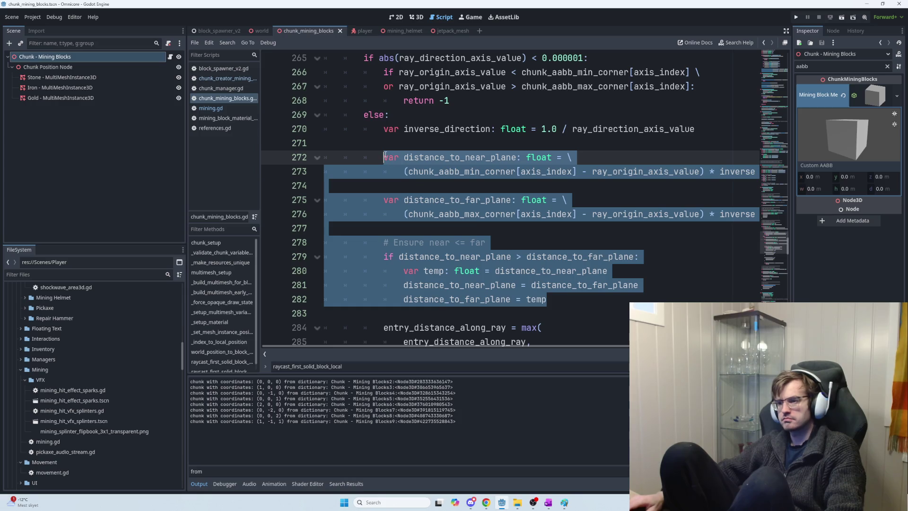
{"action": "key", "text": "alt+Tab"}
{"action": "key", "text": "alt+Tab"}
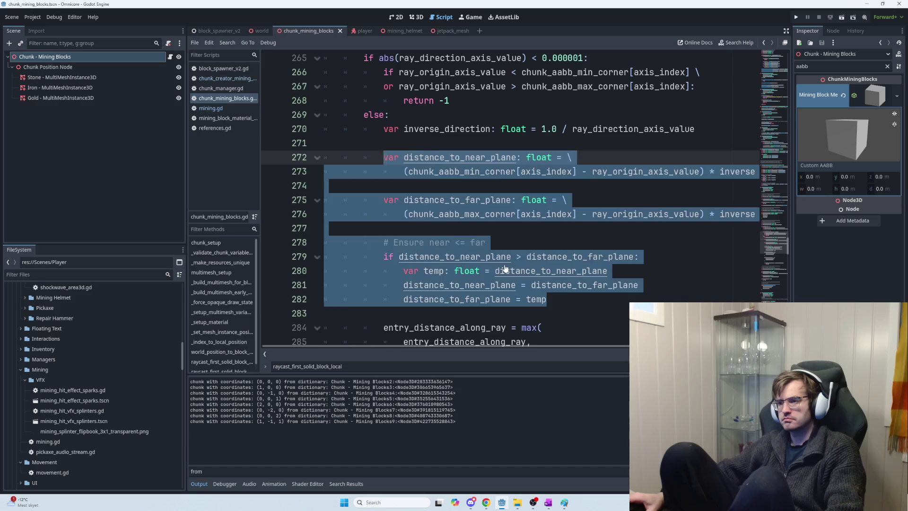
{"action": "key", "text": "ctrl+v"}
{"action": "left_click", "coordinate": [358, 179], "text": "shift"}
{"action": "key", "text": "Tab"}
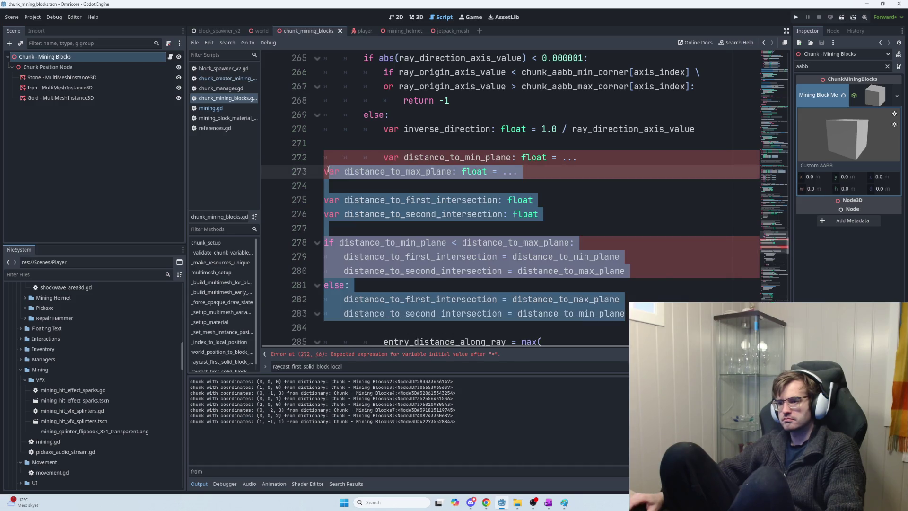
{"action": "key", "text": "Tab"}
{"action": "key", "text": "Tab"}
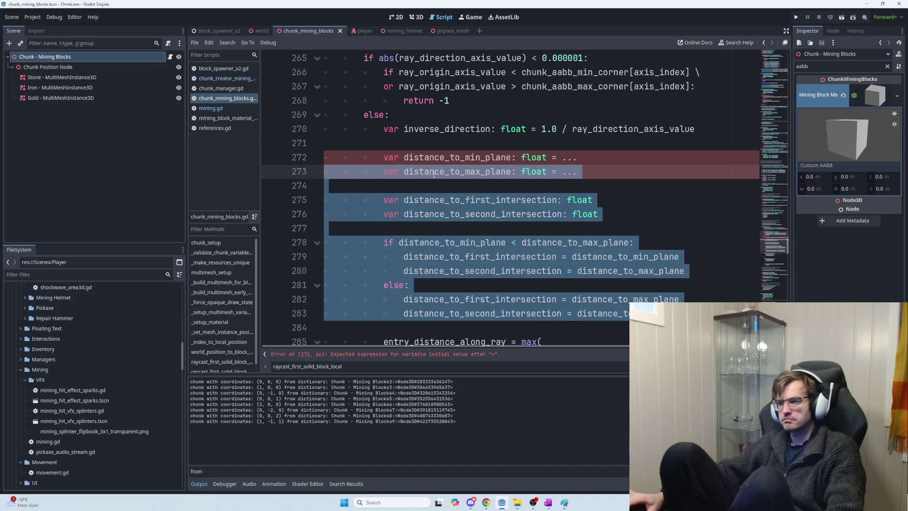
{"action": "left_click", "coordinate": [562, 157]}
Delete the ' = ...' placeholder values from lines 272 and 273
{"action": "left_click_drag", "start_coordinate": [551, 157], "coordinate": [577, 157]}
{"action": "left_click", "coordinate": [581, 173]}
{"action": "key", "text": "BackSpace"}
{"action": "key", "text": "BackSpace"}
{"action": "key", "text": "BackSpace"}
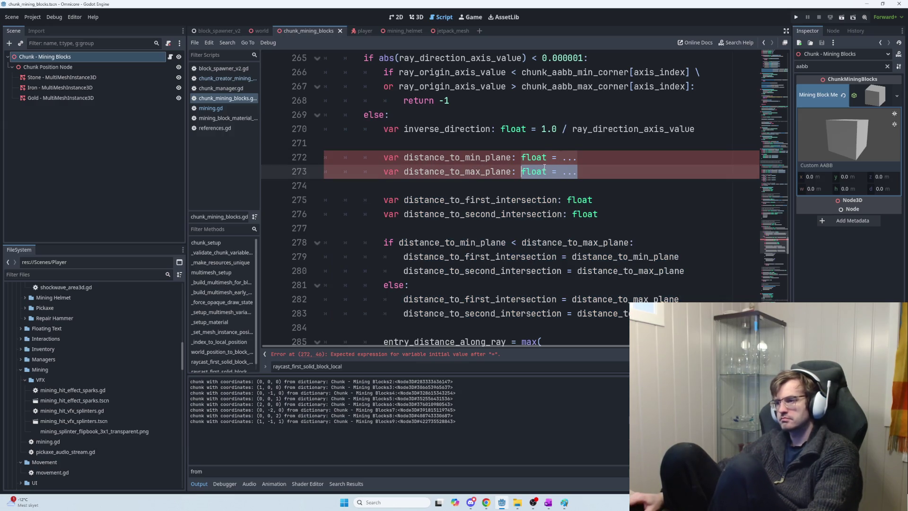
{"action": "left_click", "coordinate": [552, 157]}
{"action": "key", "text": "BackSpace"}
{"action": "key", "text": "BackSpace"}
{"action": "key", "text": "BackSpace"}
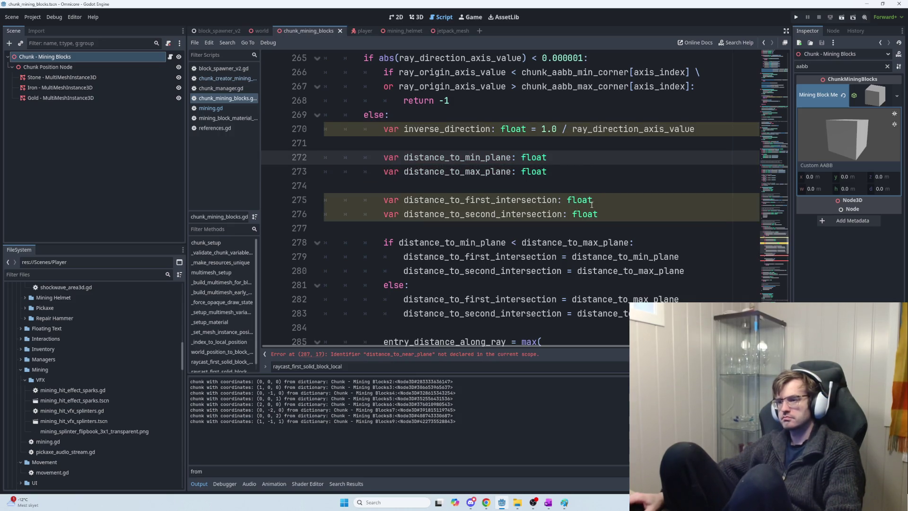
Replace distance_to_near_plane and distance_to_far_plane with distance_to_first_intersection and distance_to_second_intersection
{"action": "scroll", "coordinate": [591, 237], "scroll_direction": "down", "scroll_amount": 2}
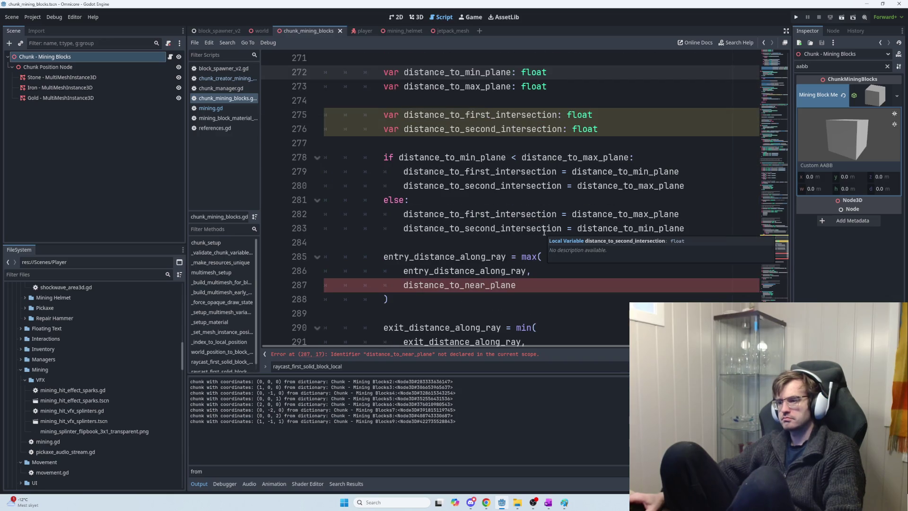
{"action": "double_click", "coordinate": [455, 116]}
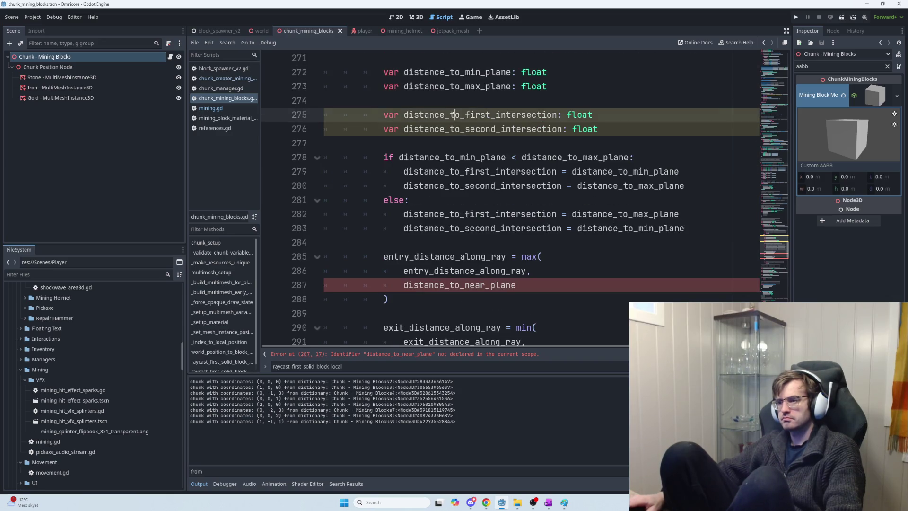
{"action": "key", "text": "ctrl+c"}
{"action": "double_click", "coordinate": [490, 283]}
{"action": "key", "text": "ctrl+v"}
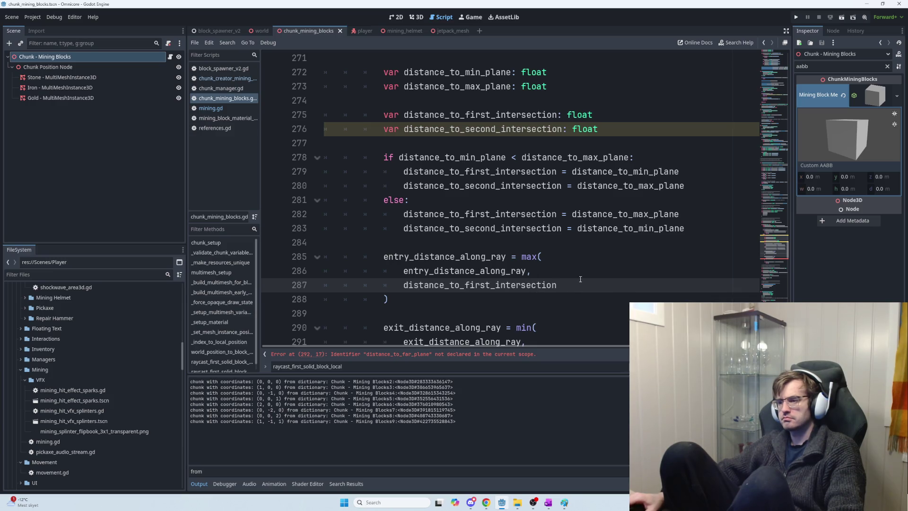
{"action": "scroll", "coordinate": [580, 278], "scroll_direction": "down", "scroll_amount": 2}
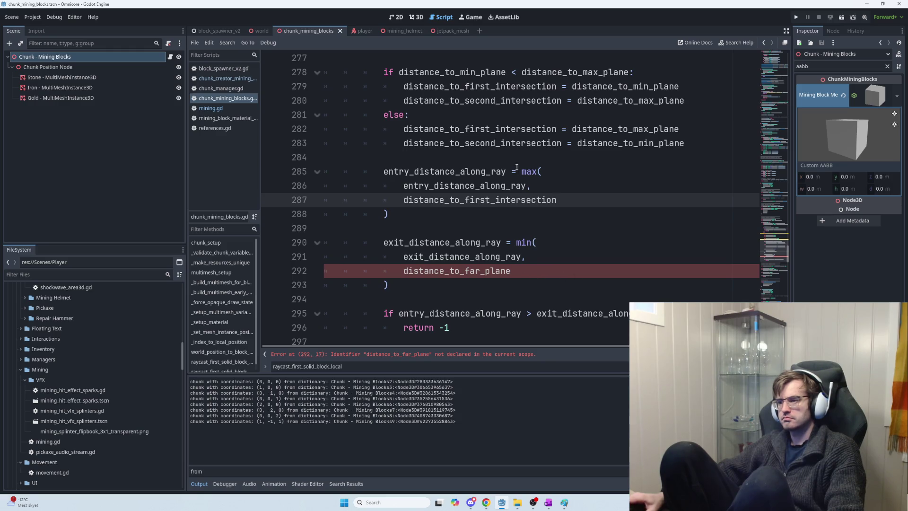
{"action": "double_click", "coordinate": [483, 143]}
{"action": "double_click", "coordinate": [457, 270]}
{"action": "key", "text": "ctrl+v"}
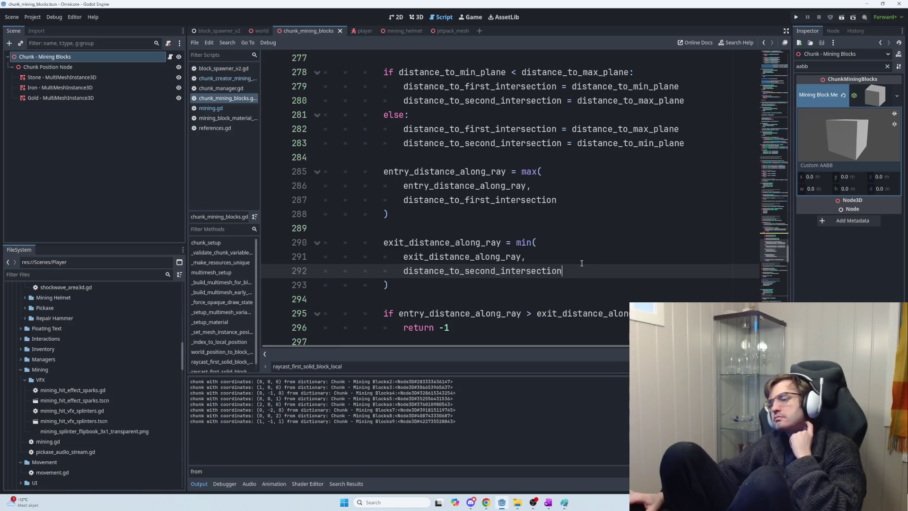
Review the 'if entry > exit: return -1' early-exit check on lines 295–296
{"action": "scroll", "coordinate": [582, 264], "scroll_direction": "down", "scroll_amount": 2}
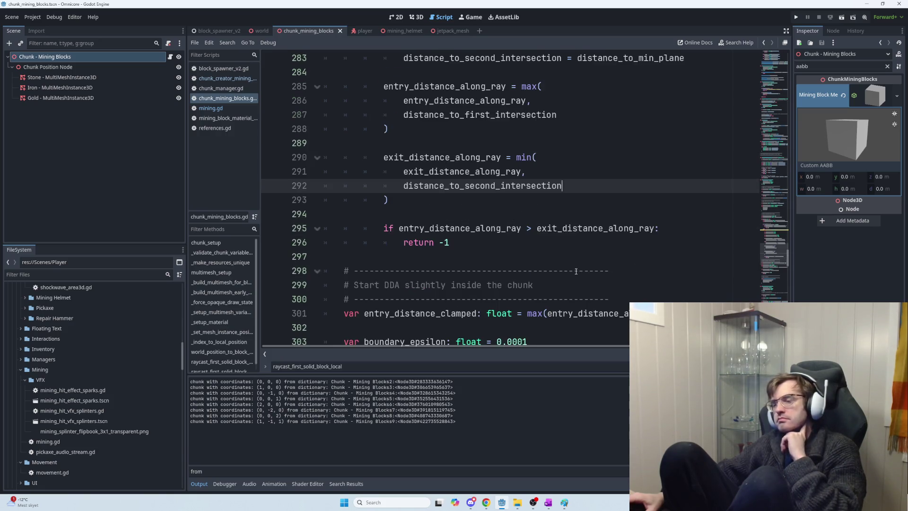
{"action": "left_click", "coordinate": [526, 249]}
{"action": "mouse_move", "coordinate": [526, 249]}
{"action": "left_mouse_down"}
{"action": "mouse_move", "coordinate": [379, 229]}
{"action": "mouse_move", "coordinate": [541, 239]}
{"action": "left_mouse_up"}
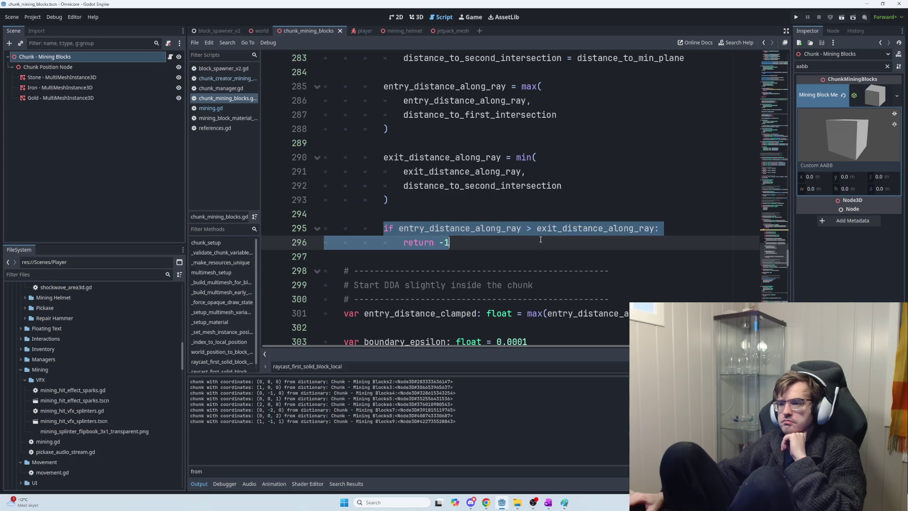
{"action": "left_click", "coordinate": [495, 238]}
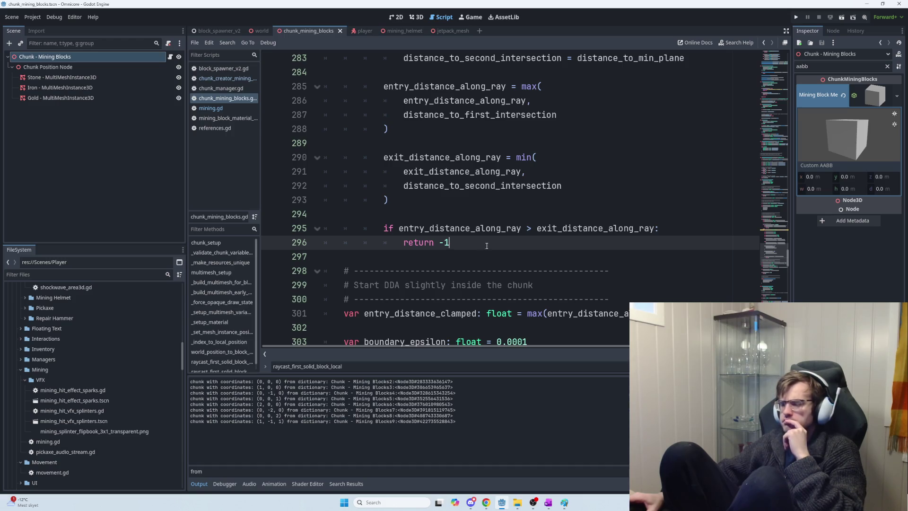
{"action": "left_click_drag", "start_coordinate": [487, 245], "coordinate": [384, 229]}
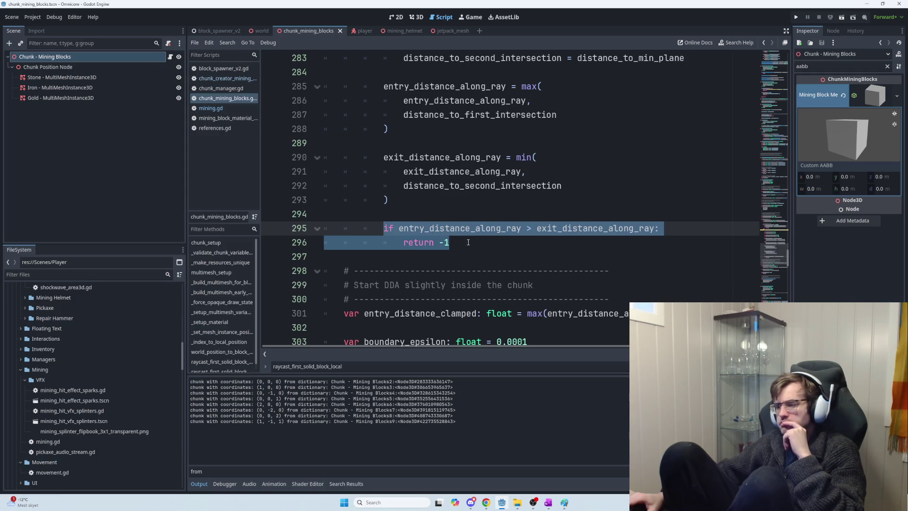
{"action": "scroll", "coordinate": [478, 244], "scroll_direction": "up", "scroll_amount": 3}
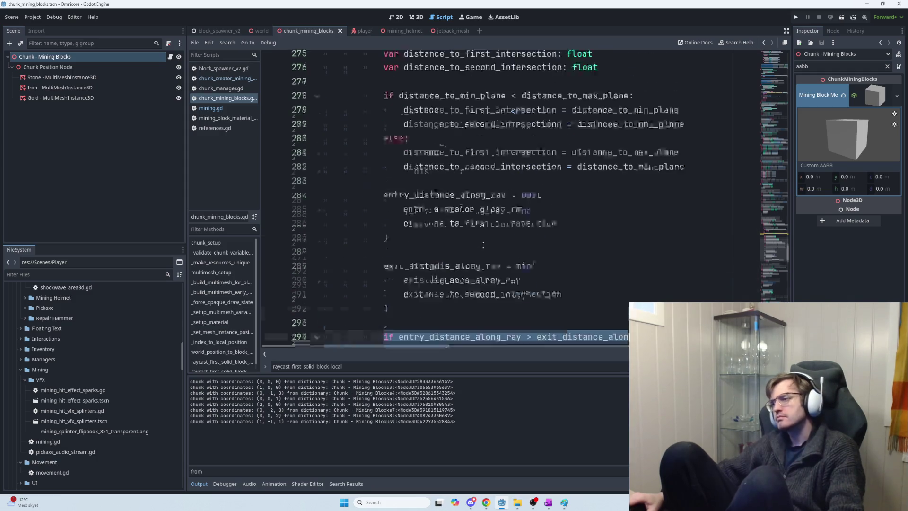
{"action": "scroll", "coordinate": [484, 245], "scroll_direction": "down", "scroll_amount": 2}
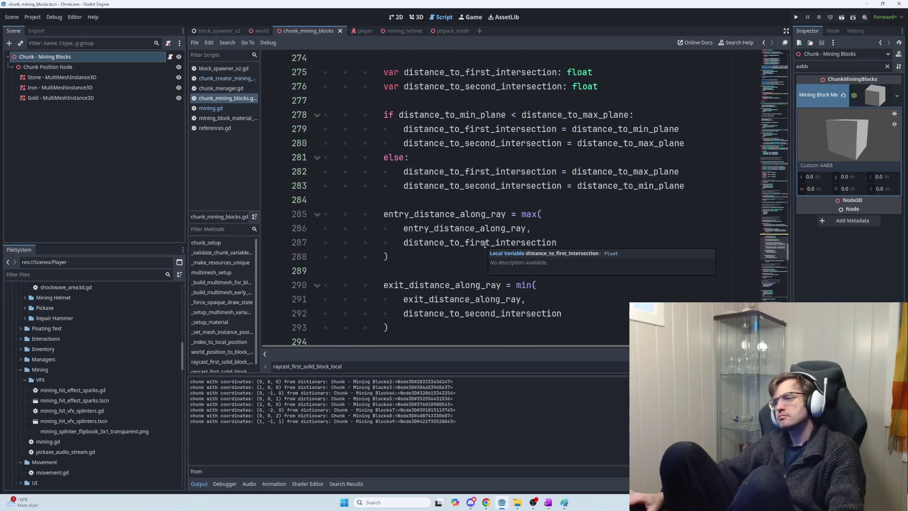
{"action": "scroll", "coordinate": [484, 244], "scroll_direction": "up", "scroll_amount": 2}
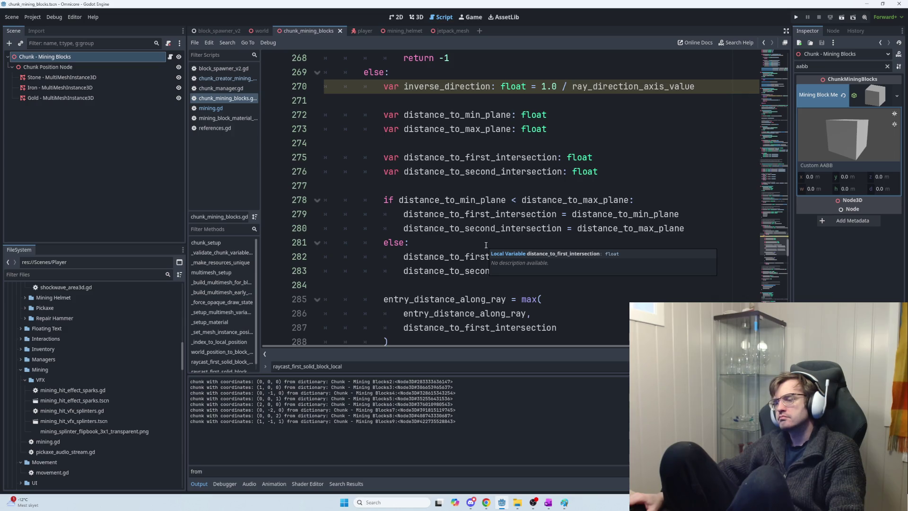
{"action": "scroll", "coordinate": [485, 245], "scroll_direction": "down", "scroll_amount": 3}
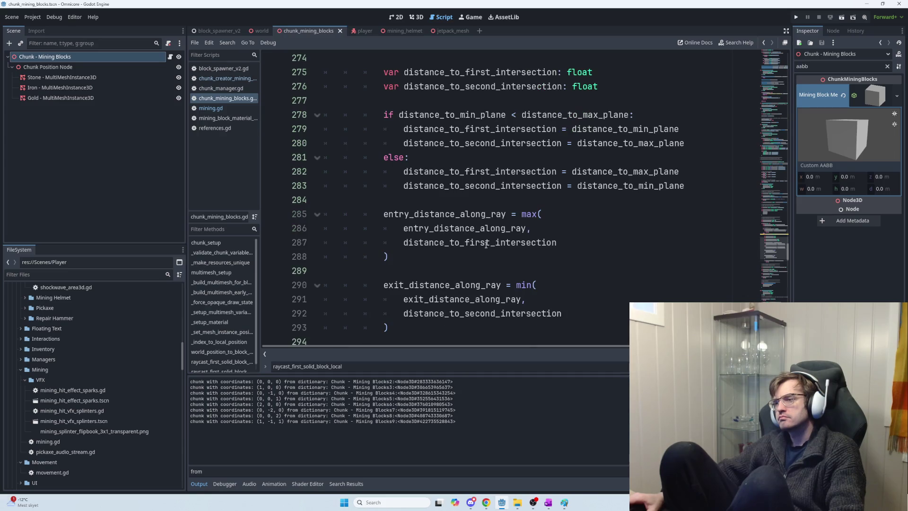
Bring the ChatGPT conversation with the recommended compromise snippet back into view
{"action": "key", "text": "alt+Tab"}
{"action": "key", "text": "alt+Tab"}
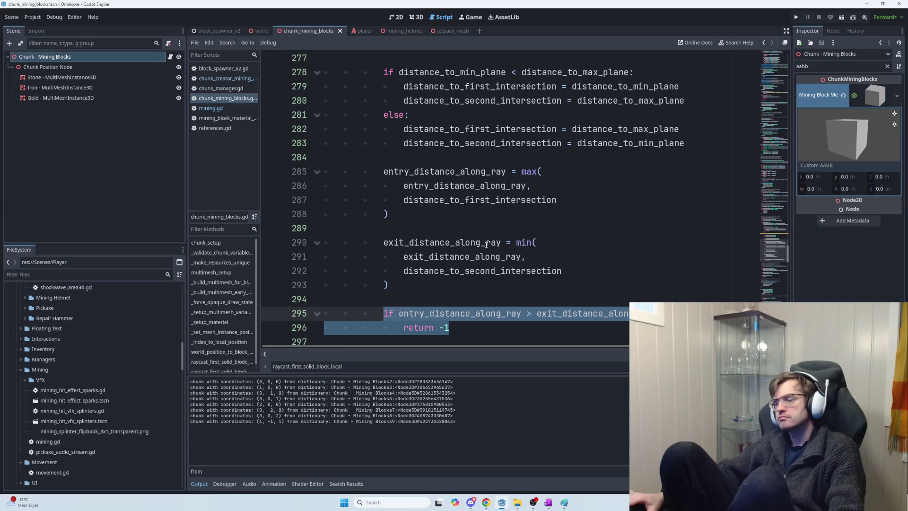
{"action": "scroll", "coordinate": [488, 245], "scroll_direction": "down", "scroll_amount": 2}
{"action": "key", "text": "alt+Tab"}
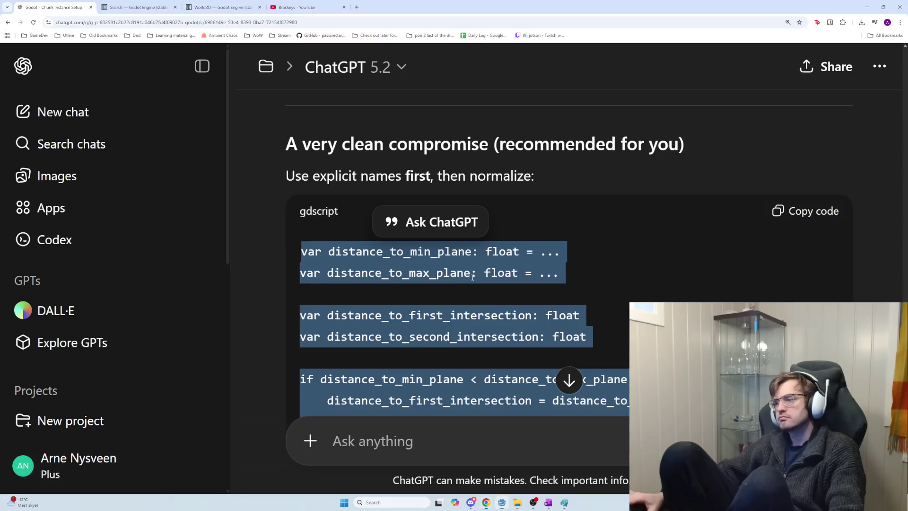
Read ChatGPT's reply down to its Bottom line and offer to rewrite the AABB–ray intersection
{"action": "scroll", "coordinate": [446, 394], "scroll_direction": "down", "scroll_amount": 10}
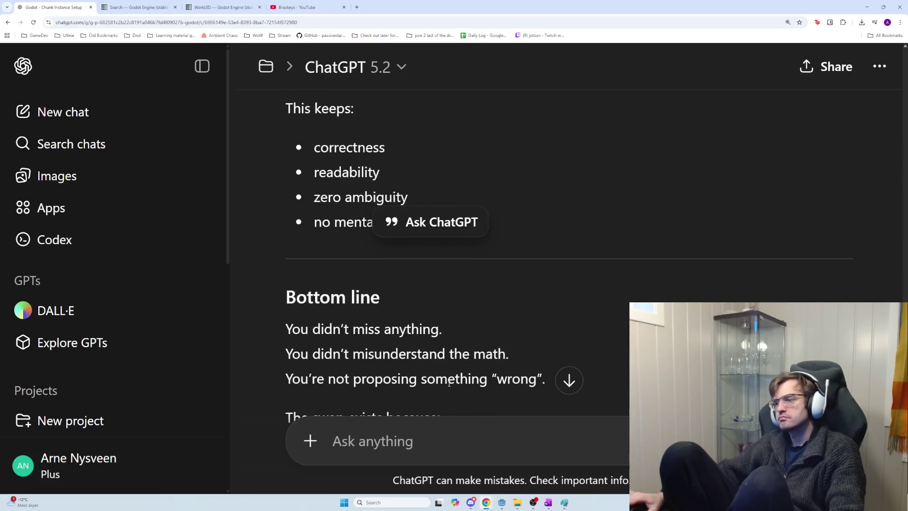
{"action": "scroll", "coordinate": [449, 383], "scroll_direction": "down", "scroll_amount": 3}
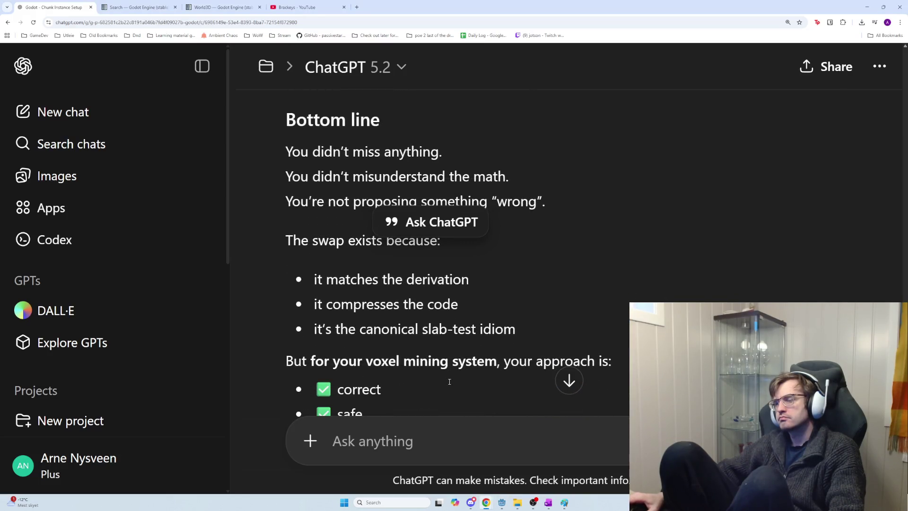
{"action": "scroll", "coordinate": [449, 383], "scroll_direction": "down", "scroll_amount": 4}
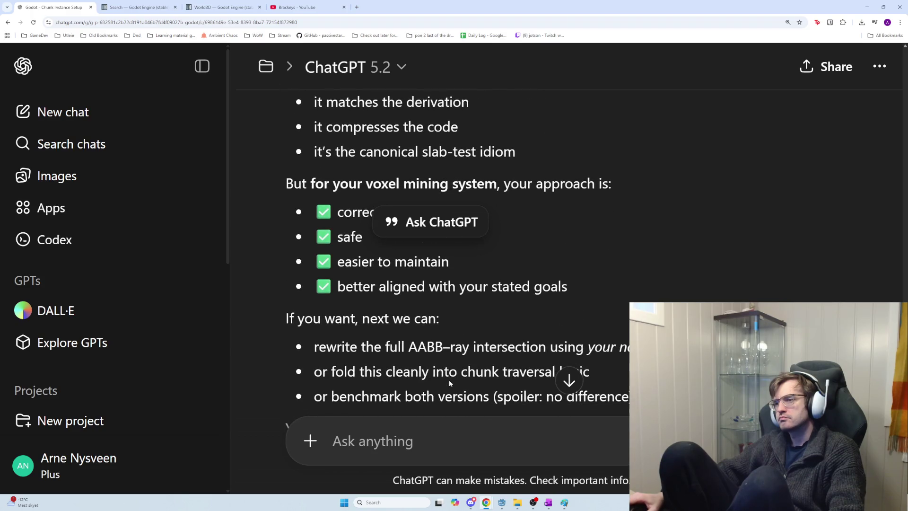
{"action": "scroll", "coordinate": [439, 378], "scroll_direction": "down", "scroll_amount": 4}
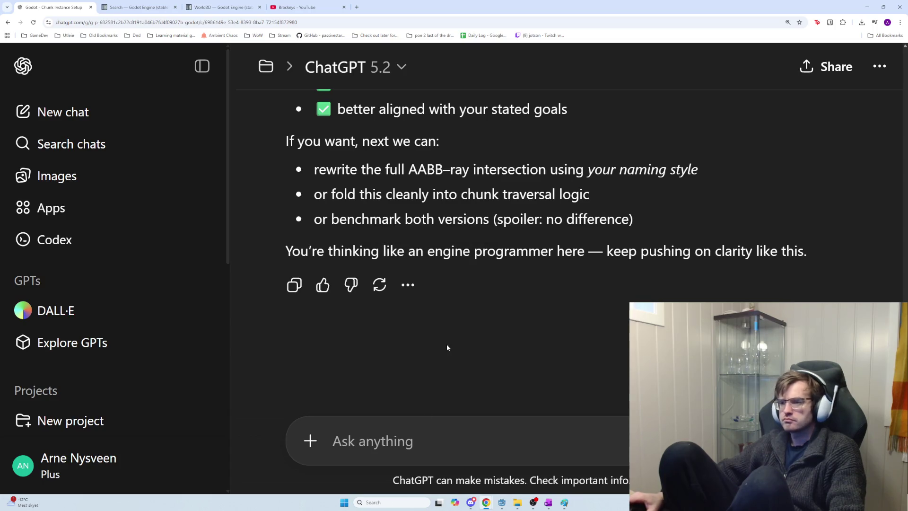
{"action": "scroll", "coordinate": [447, 345], "scroll_direction": "up", "scroll_amount": 1}
{"action": "scroll", "coordinate": [449, 348], "scroll_direction": "up", "scroll_amount": 2}
{"action": "scroll", "coordinate": [450, 348], "scroll_direction": "down", "scroll_amount": 2}
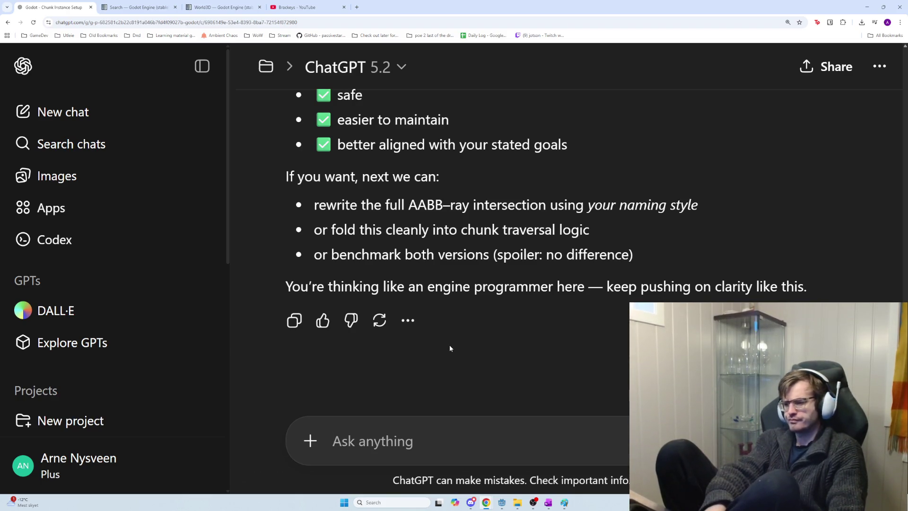
Send a follow-up arguing clarity beats micro savings for a once-a-second mining check
{"action": "type", "text": "o"}
{"action": "key", "text": "BackSpace"}
{"action": "type", "text": "I mean this ch"}
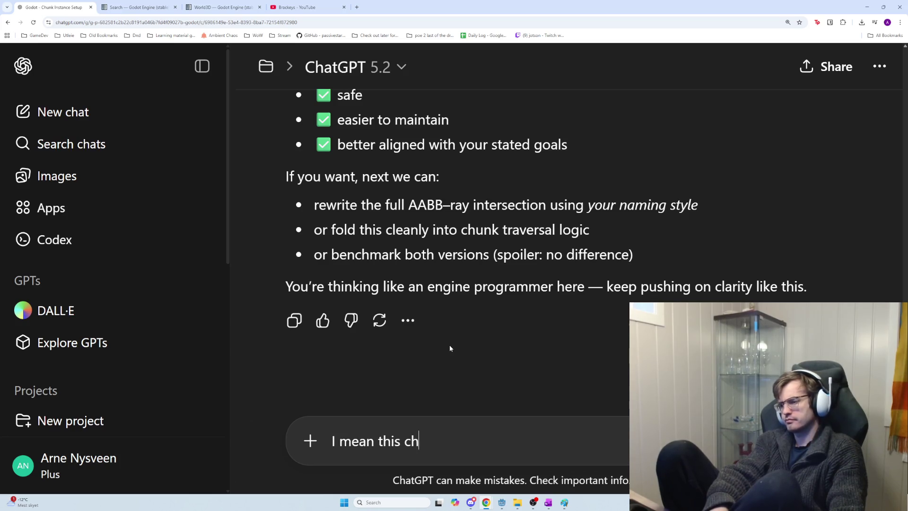
{"action": "type", "text": "eck happens once a "}
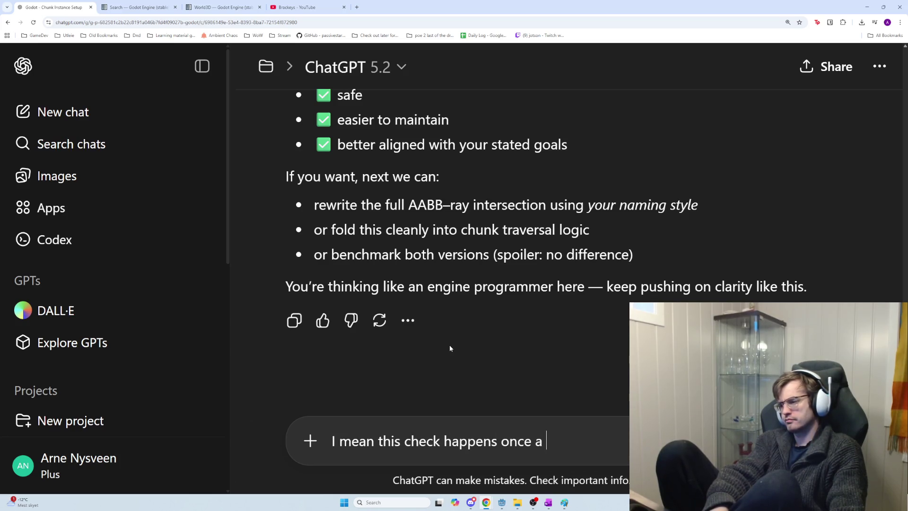
{"action": "type", "text": "second from "}
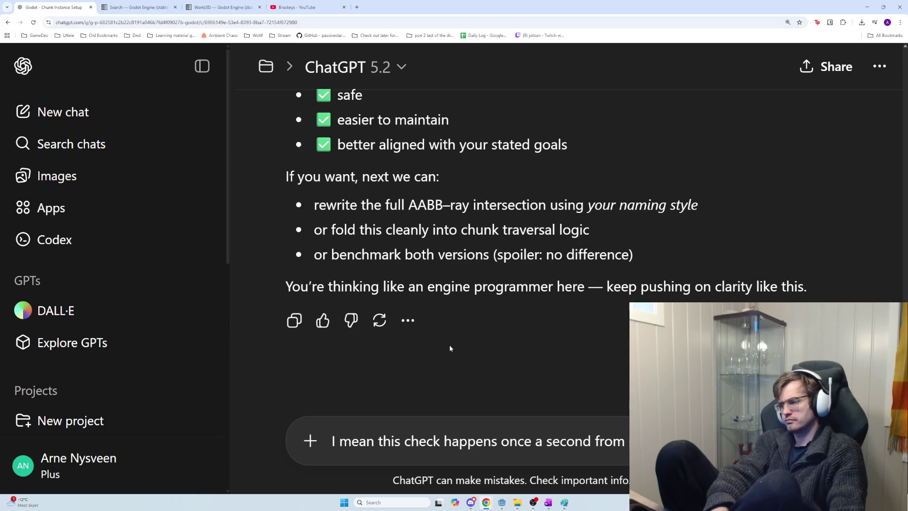
{"action": "type", "text": "mini "}
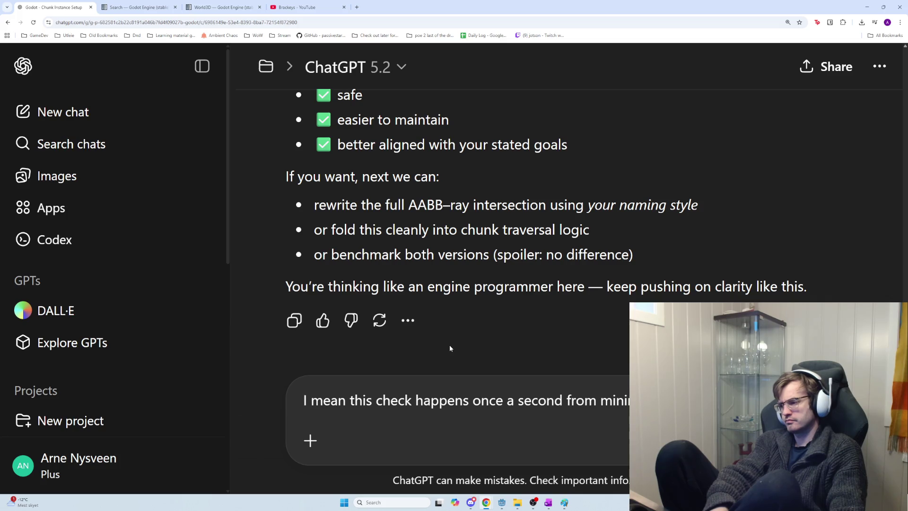
{"action": "type", "text": "came to clar"}
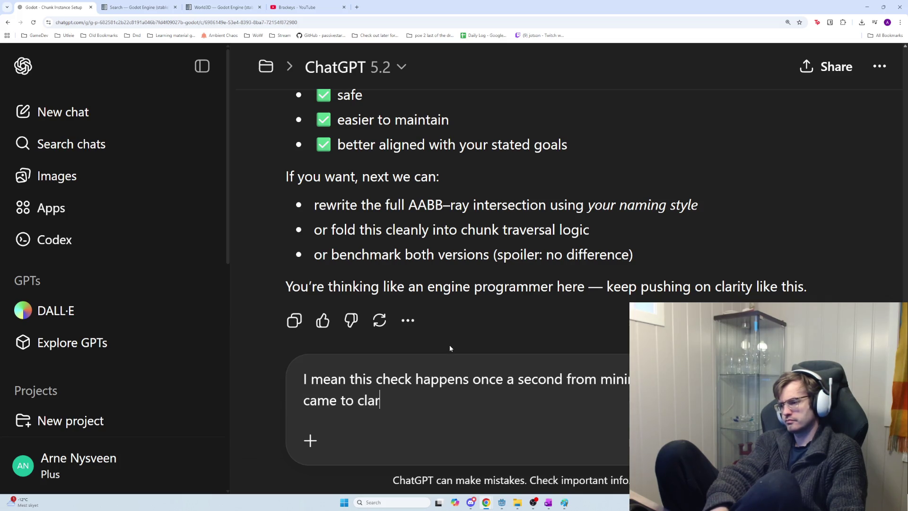
{"action": "type", "text": "ity vs m"}
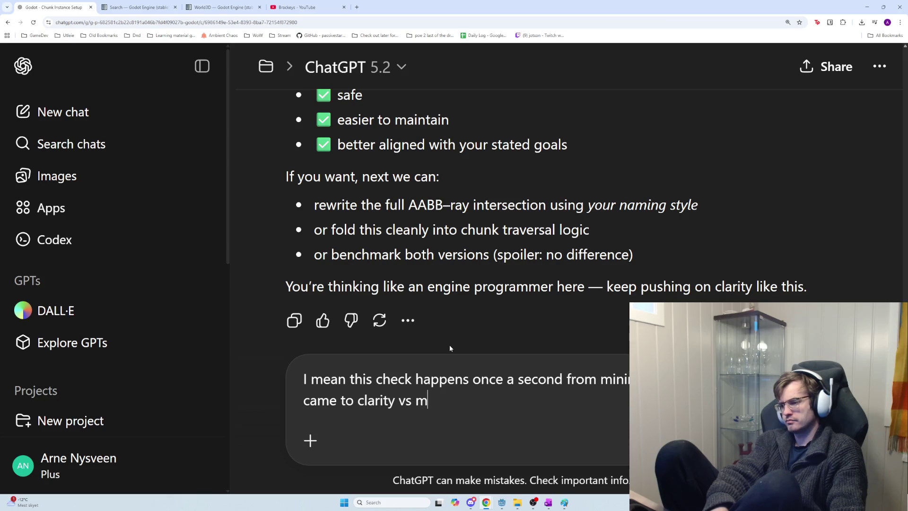
{"action": "type", "text": "icro savings of performance fo"}
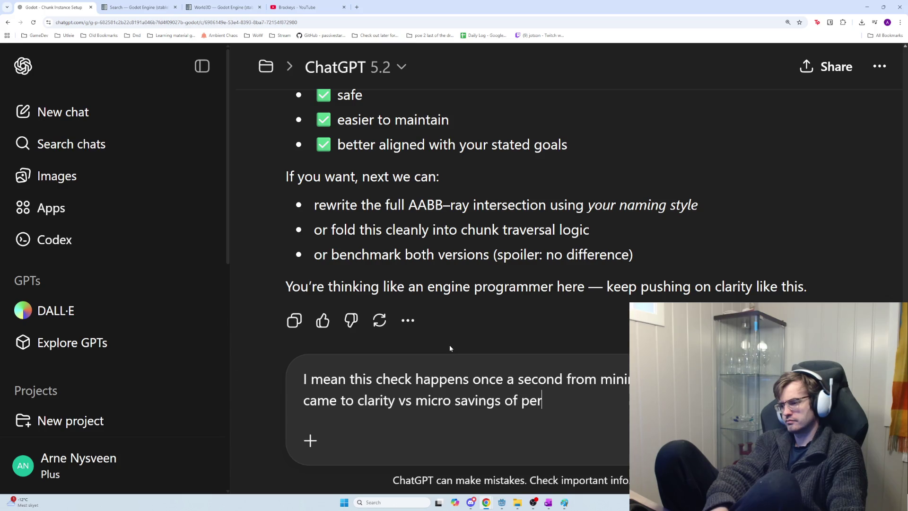
{"action": "type", "text": "r s"}
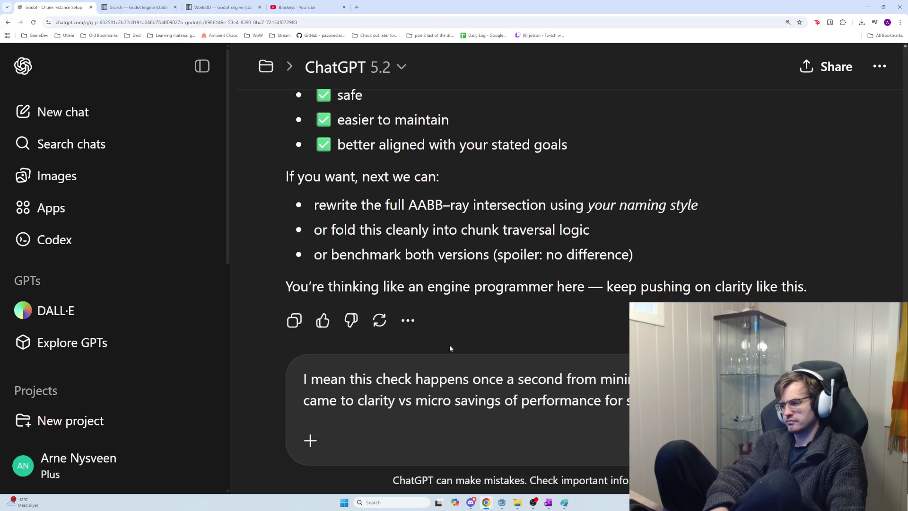
{"action": "type", "text": "ed clari"}
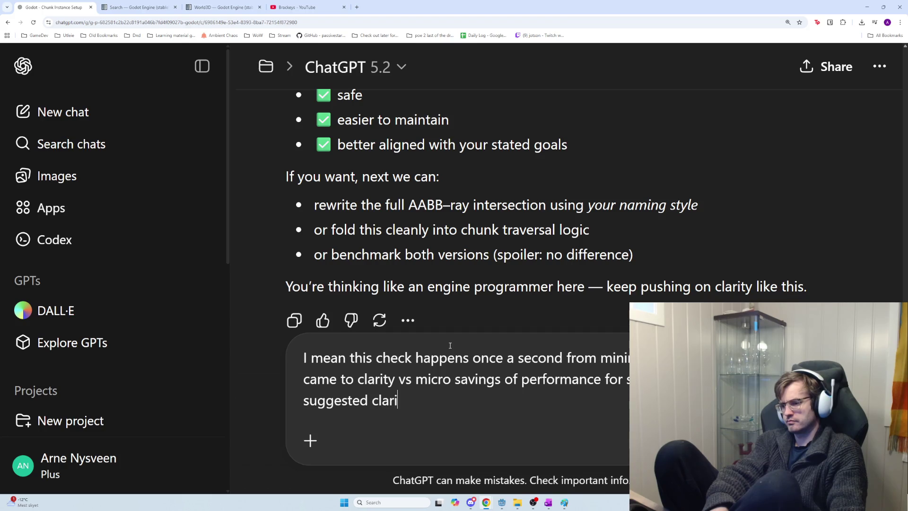
{"action": "type", "text": "ty, so "}
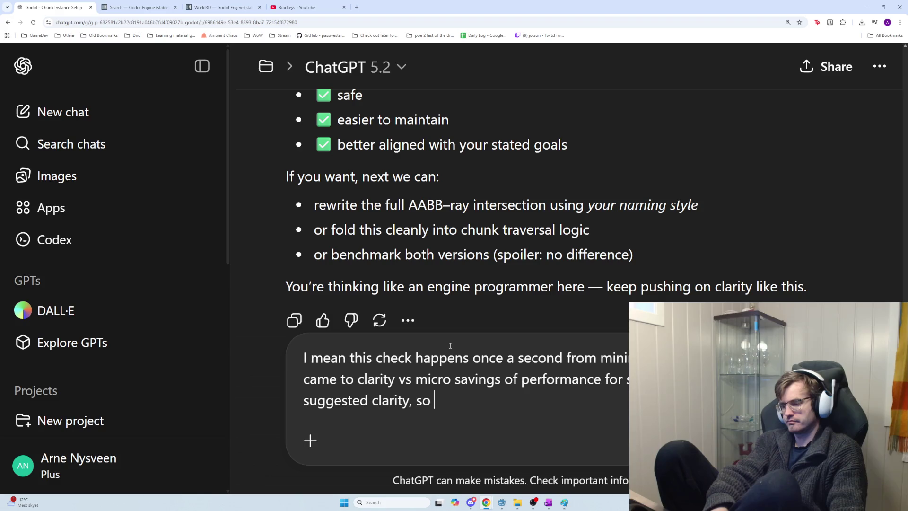
{"action": "type", "text": "if"}
{"action": "key", "text": "BackSpace"}
{"action": "key", "text": "BackSpace"}
{"action": "type", "text": "following that logic clarity shou "}
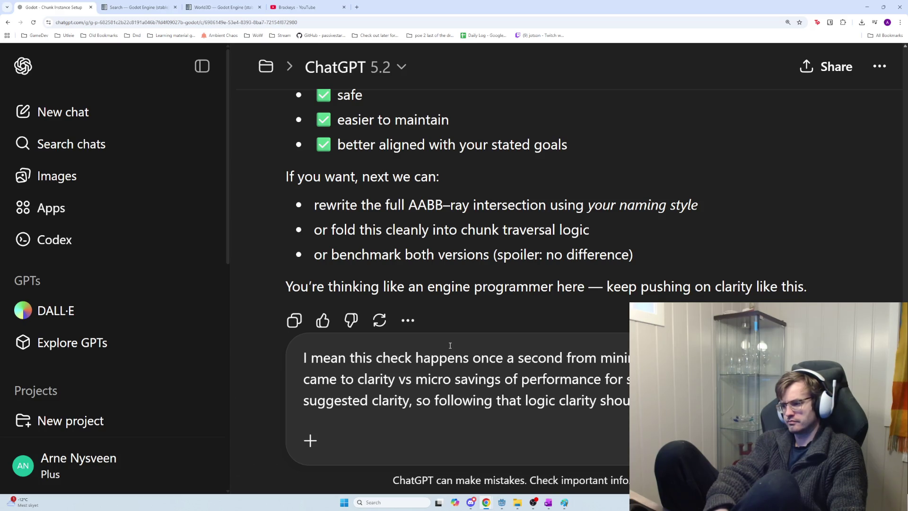
{"action": "type", "text": "But"}
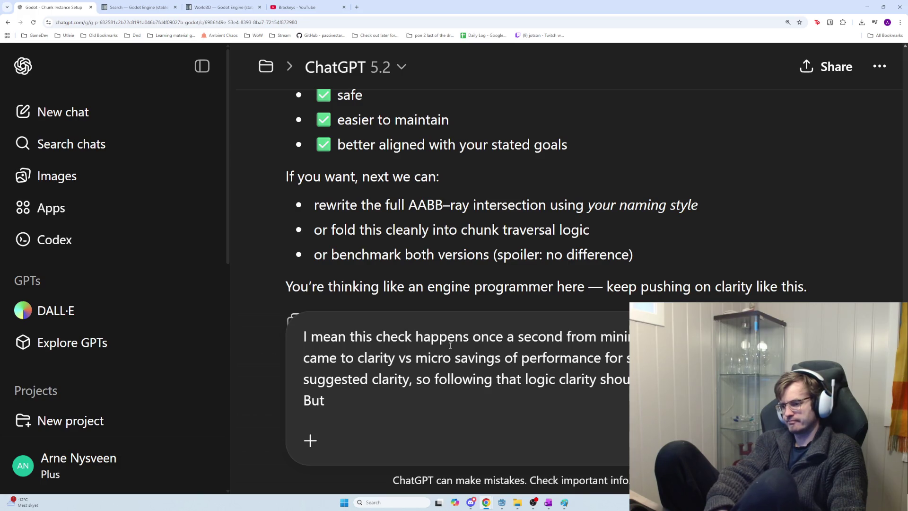
{"action": "type", "text": " ultimately if "}
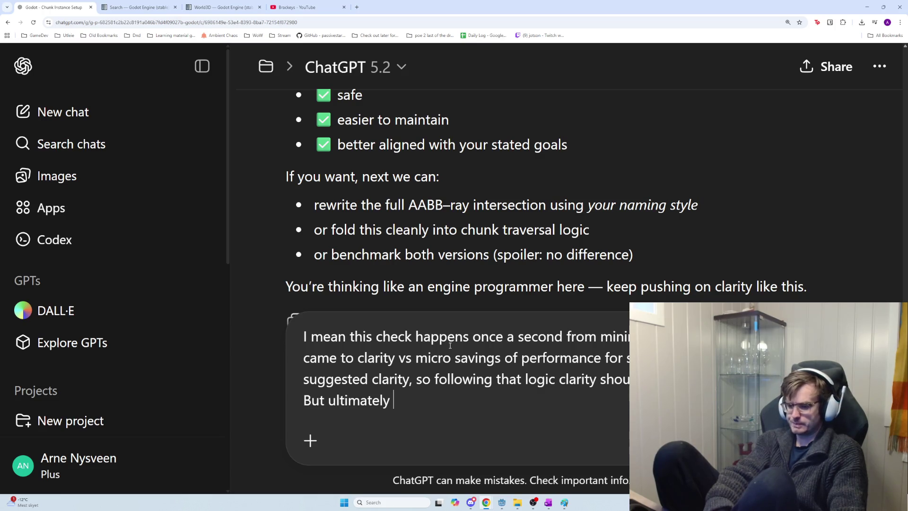
{"action": "type", "text": "clarity w"}
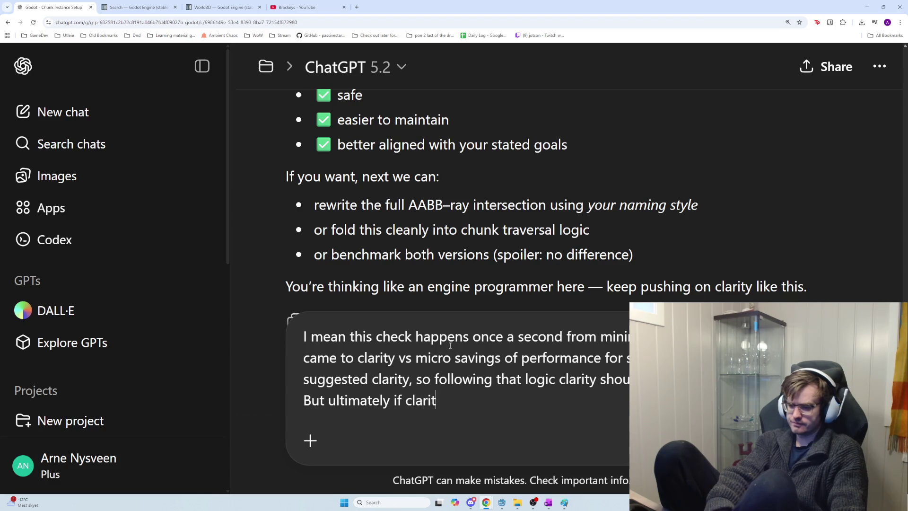
{"action": "type", "text": "ould "}
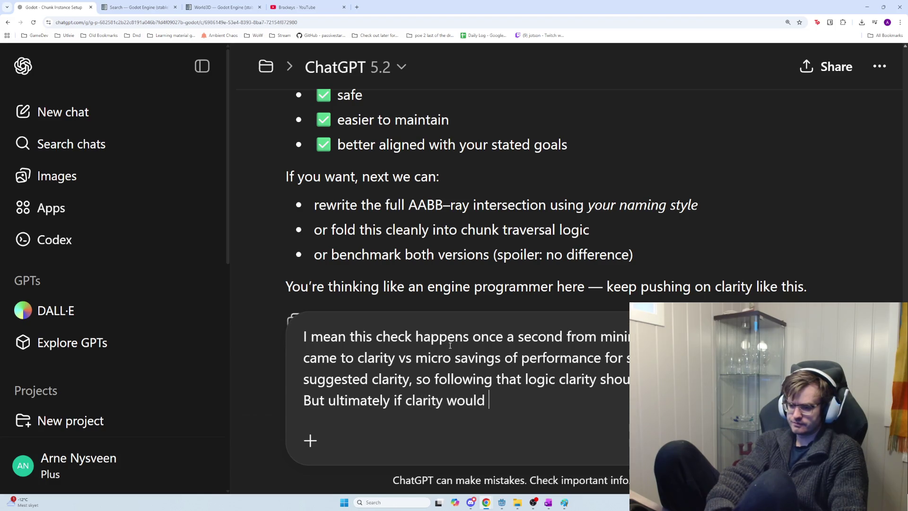
{"action": "type", "text": "mak"}
{"action": "key", "text": "BackSpace"}
{"action": "key", "text": "BackSpace"}
{"action": "key", "text": "BackSpace"}
{"action": "type", "text": "make any difference o"}
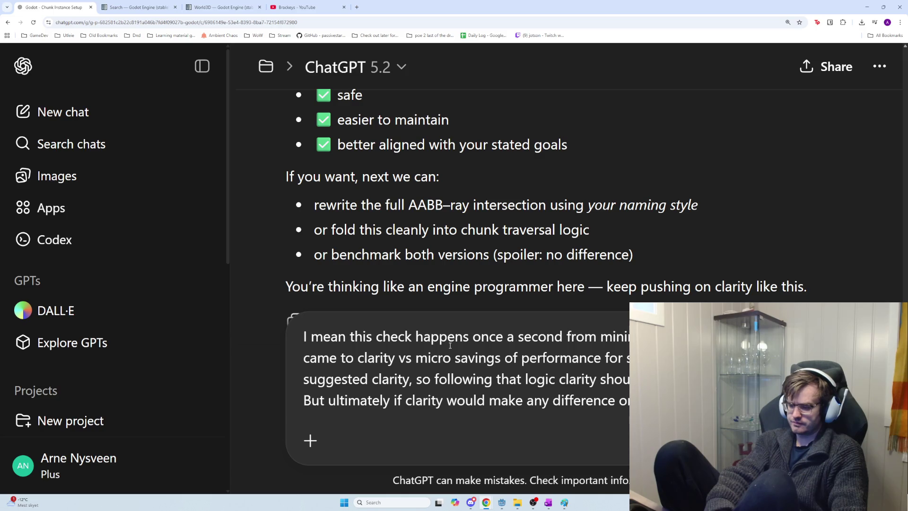
{"action": "type", "text": "players not"}
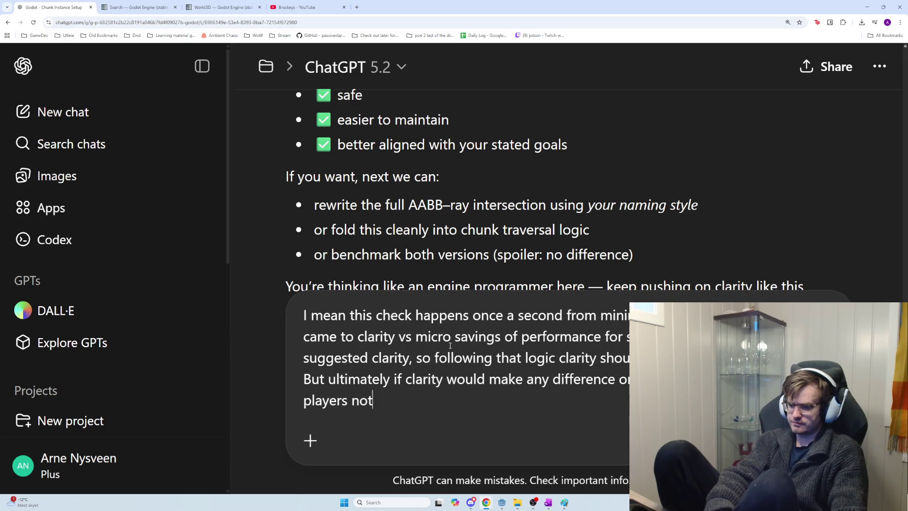
{"action": "type", "text": "ice it I wouldnt w"}
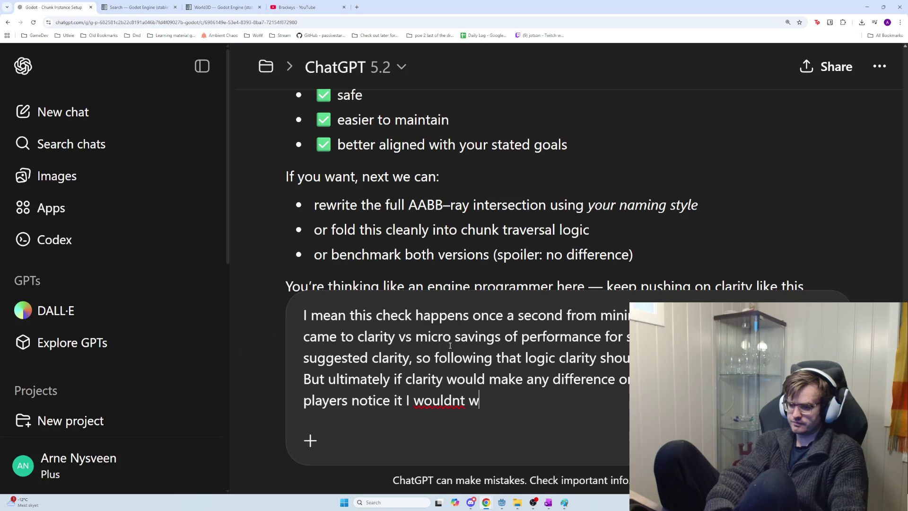
{"action": "type", "text": "ant it."}
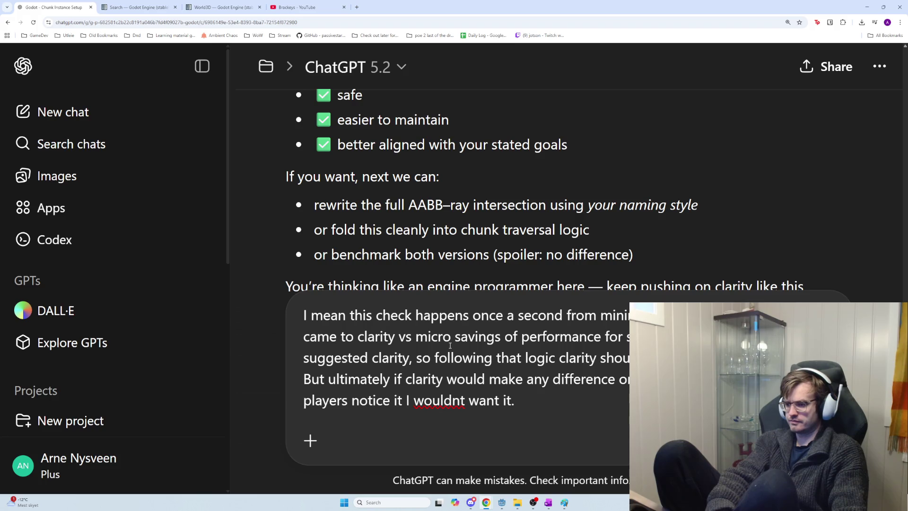
{"action": "key", "text": "Return"}
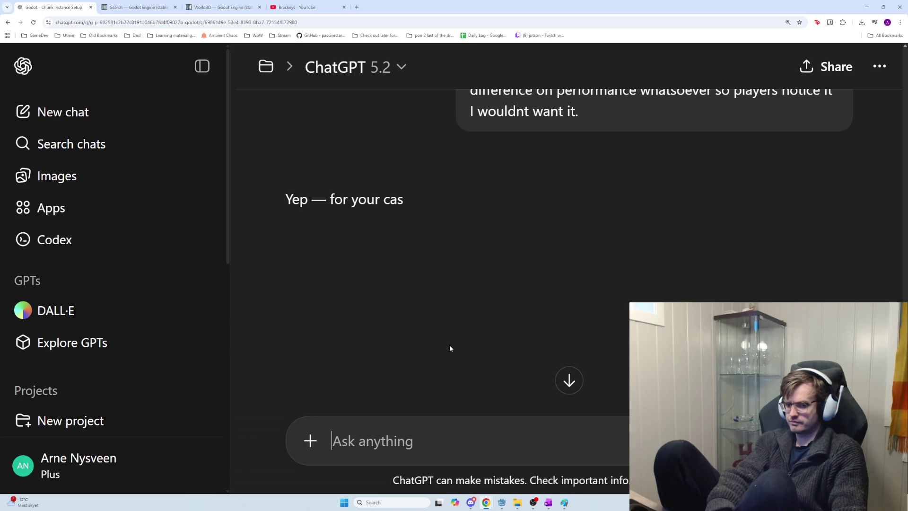
{"action": "key", "text": "alt+Tab"}
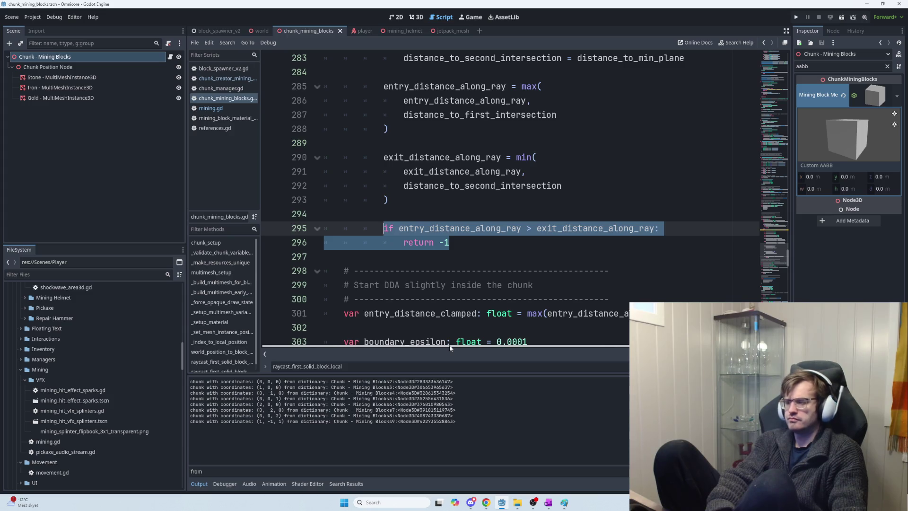
{"action": "key", "text": "alt+Tab"}
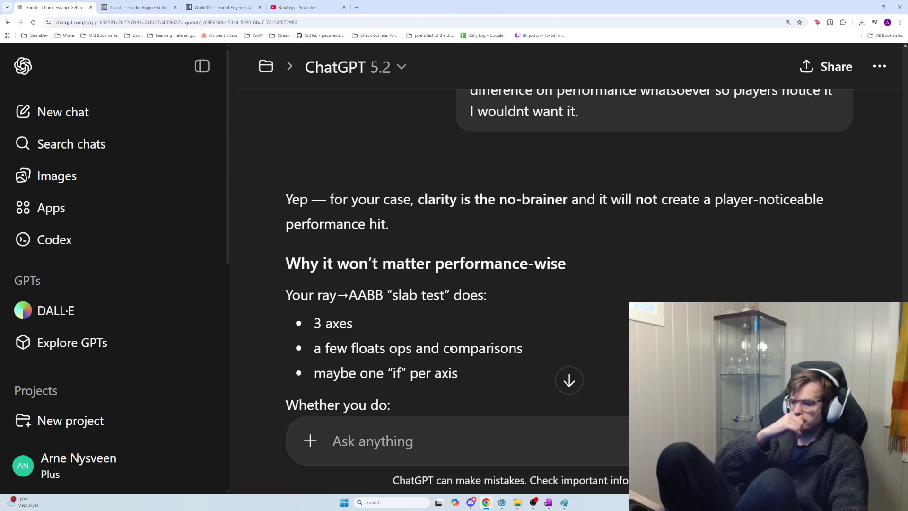
{"action": "scroll", "coordinate": [478, 345], "scroll_direction": "down", "scroll_amount": 4}
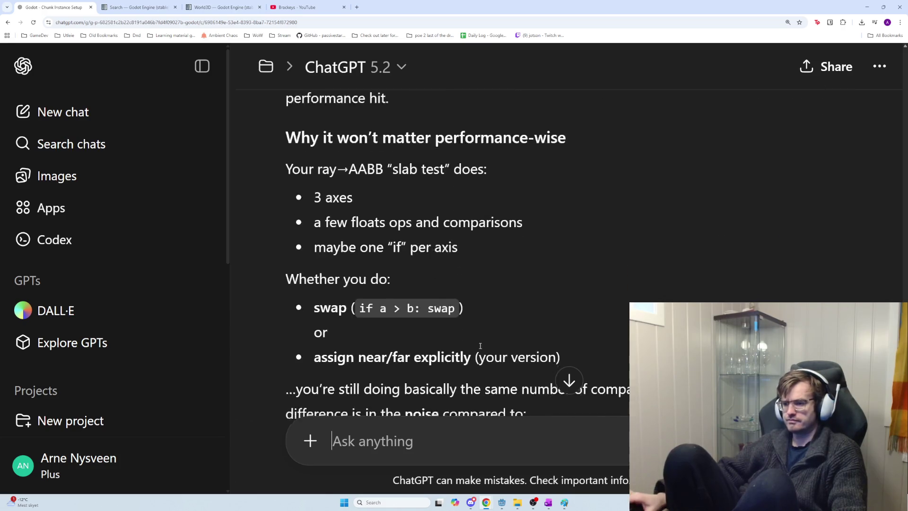
{"action": "scroll", "coordinate": [480, 348], "scroll_direction": "down", "scroll_amount": 2}
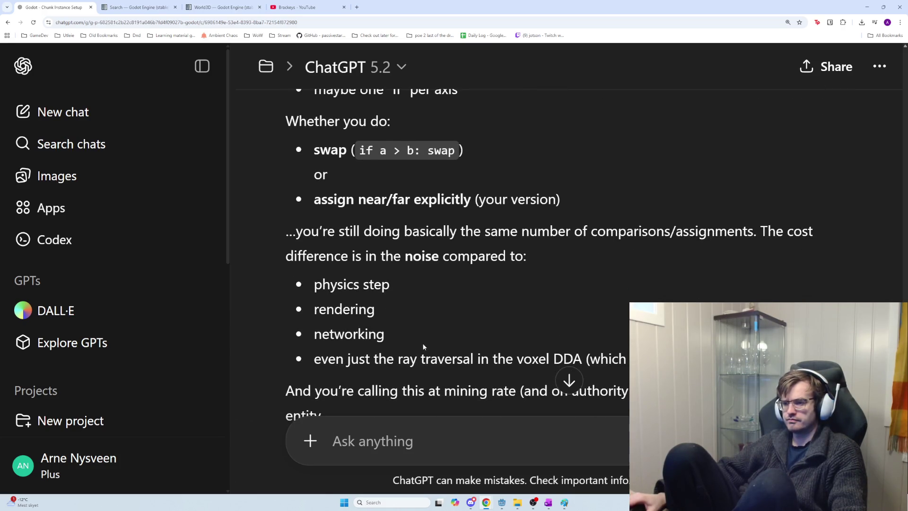
{"action": "scroll", "coordinate": [422, 345], "scroll_direction": "down", "scroll_amount": 2}
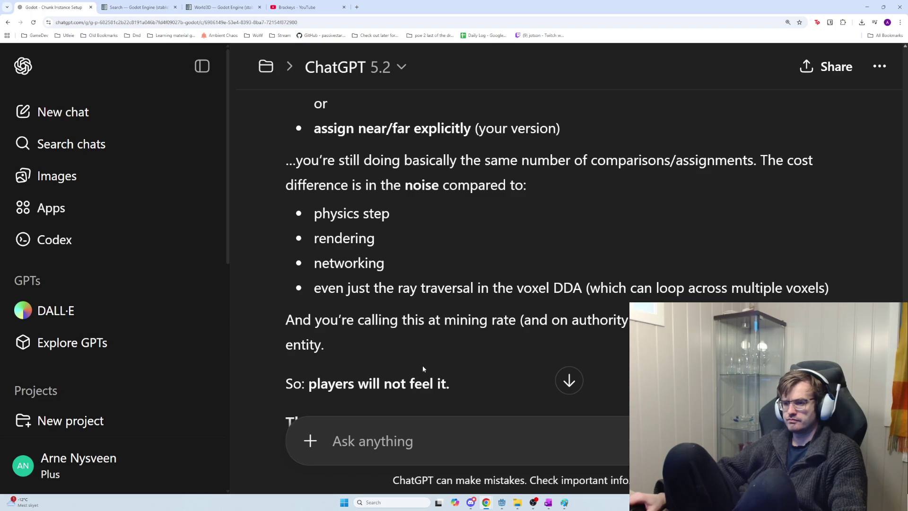
{"action": "scroll", "coordinate": [424, 368], "scroll_direction": "down", "scroll_amount": 2}
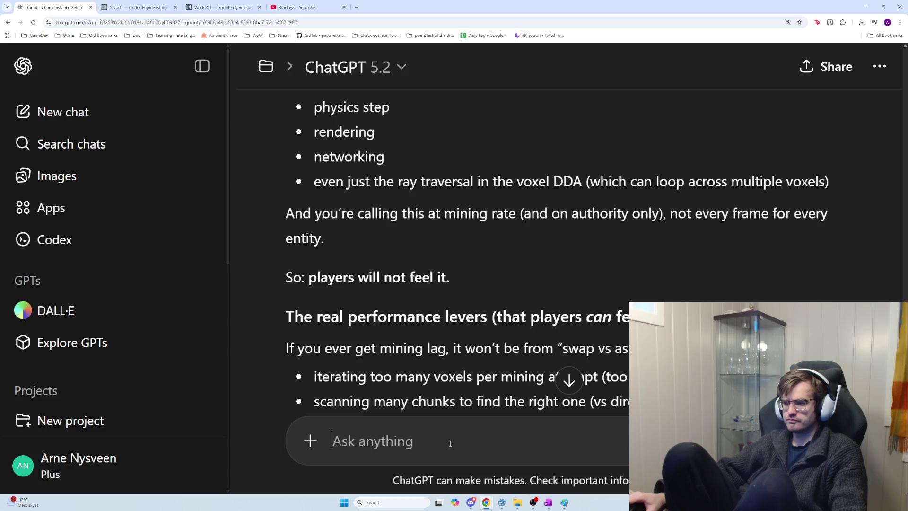
{"action": "scroll", "coordinate": [451, 443], "scroll_direction": "down", "scroll_amount": 4}
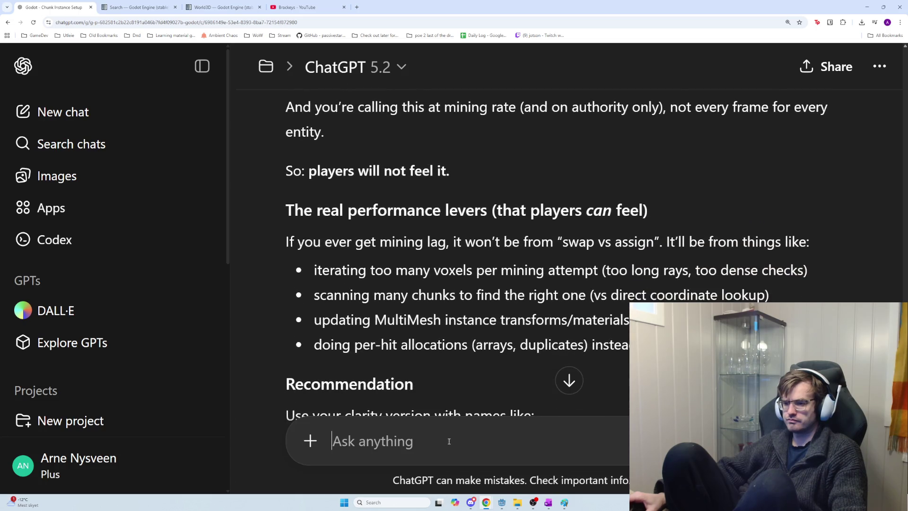
{"action": "scroll", "coordinate": [430, 418], "scroll_direction": "down", "scroll_amount": 2}
{"action": "scroll", "coordinate": [430, 417], "scroll_direction": "up", "scroll_amount": 1}
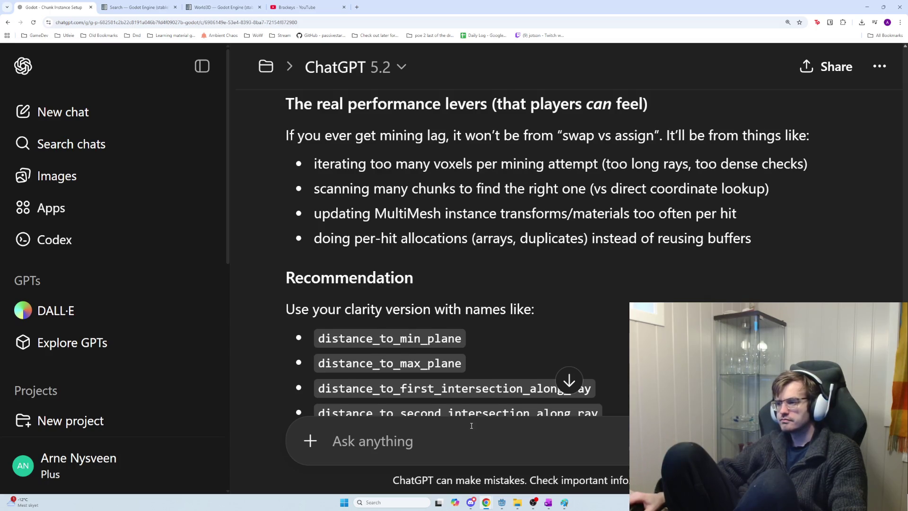
{"action": "scroll", "coordinate": [471, 421], "scroll_direction": "down", "scroll_amount": 2}
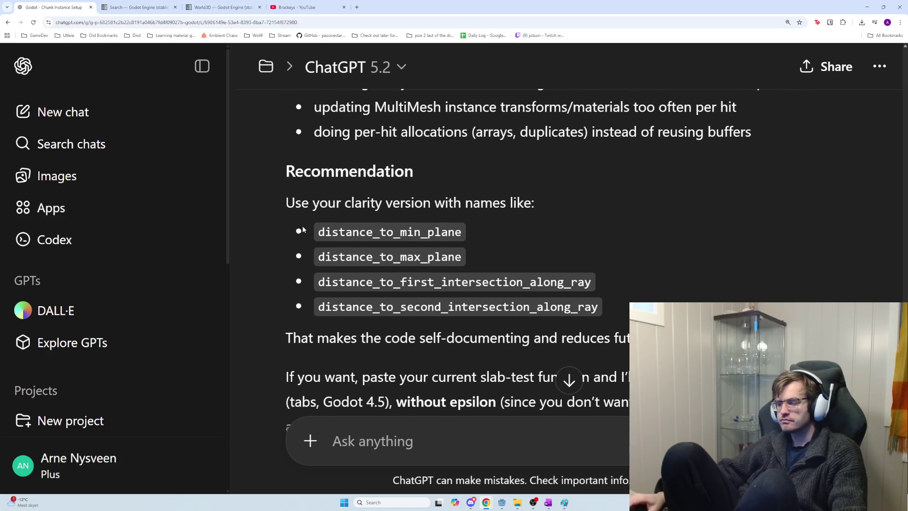
{"action": "mouse_move", "coordinate": [286, 202]}
{"action": "left_mouse_down"}
{"action": "mouse_move", "coordinate": [539, 229]}
{"action": "mouse_move", "coordinate": [580, 282]}
{"action": "left_mouse_up"}
{"action": "left_click", "coordinate": [581, 283]}
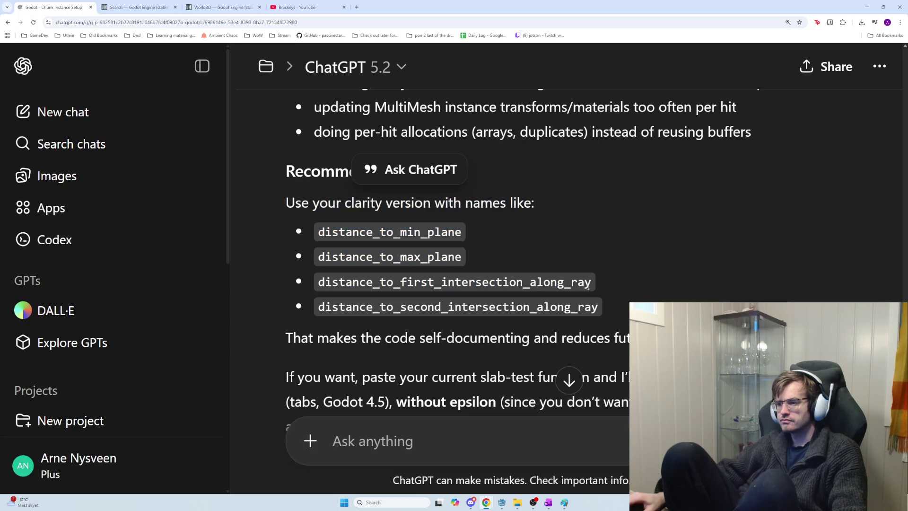
{"action": "scroll", "coordinate": [604, 318], "scroll_direction": "down", "scroll_amount": 2}
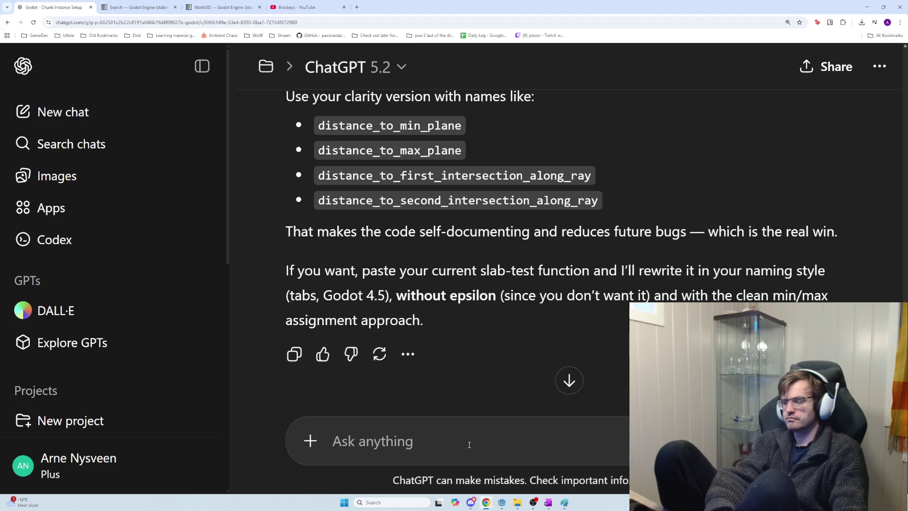
Paste the entry-versus-exit if-check into the ChatGPT message, followed by a blank line
{"action": "key", "text": "ctrl"}
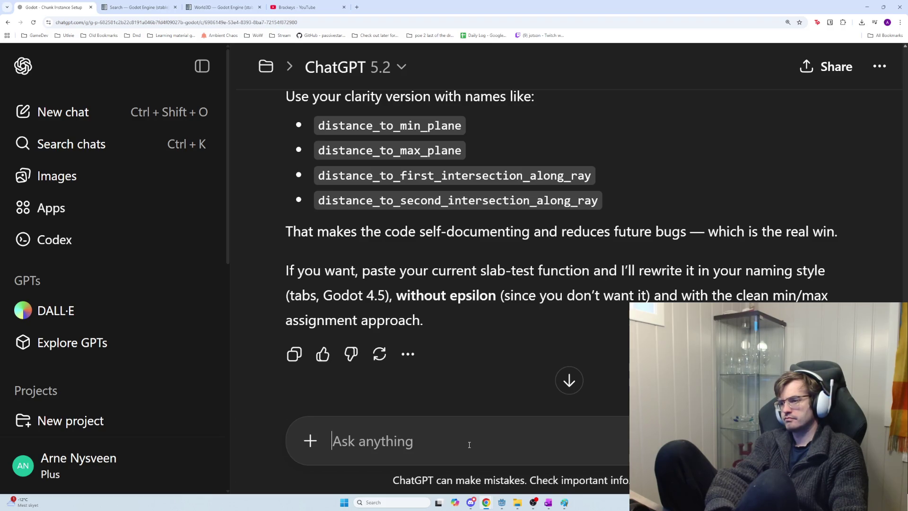
{"action": "key", "text": "ctrl+v"}
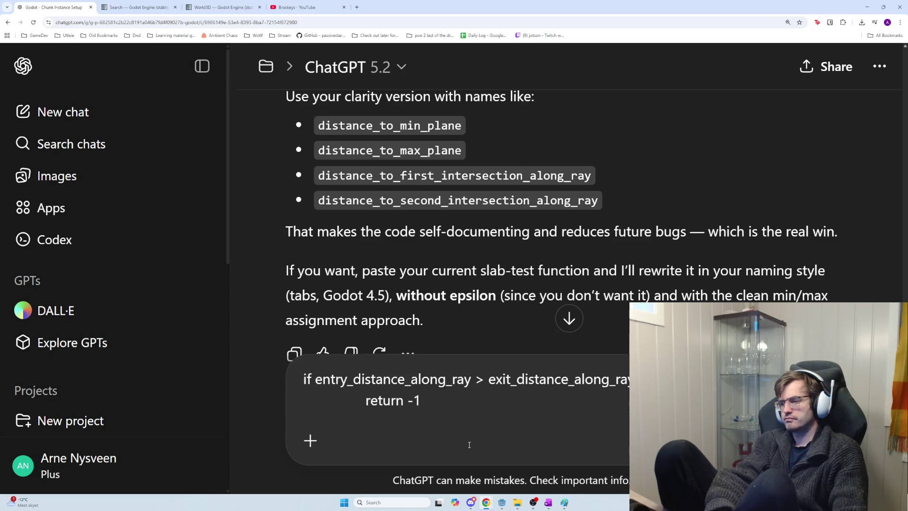
{"action": "key", "text": "shift+Return"}
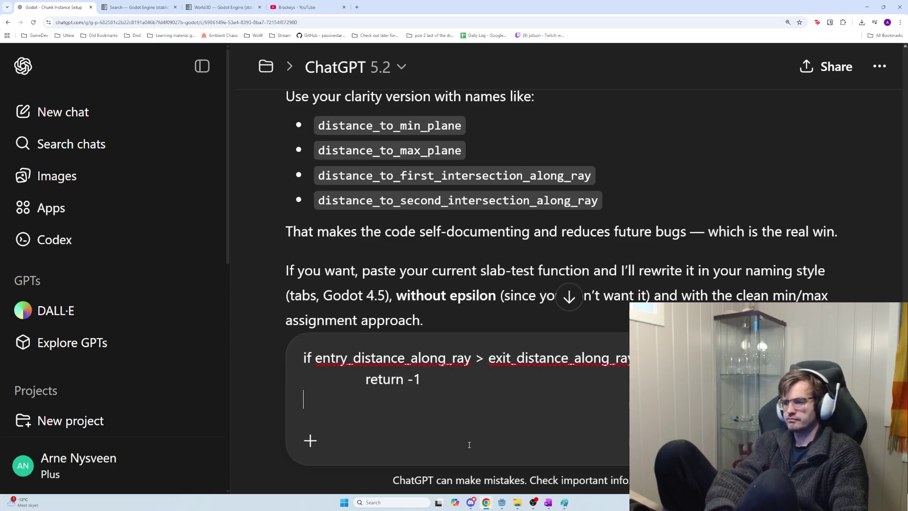
{"action": "key", "text": "shift+Return"}
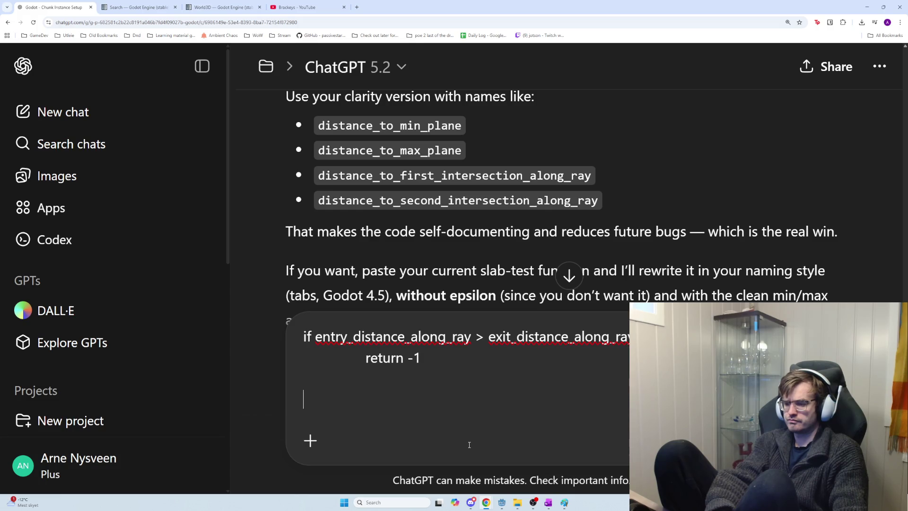
Type the question 'how can entry_distance_along_ray be larger than exit'
{"action": "type", "text": "w"}
{"action": "key", "text": "BackSpace"}
{"action": "type", "text": "how can entry_dis"}
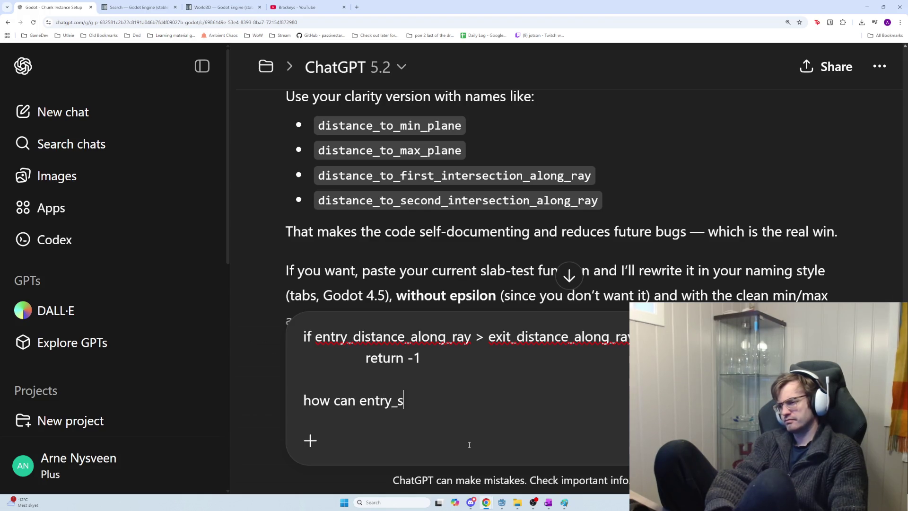
{"action": "key", "text": "BackSpace"}
{"action": "type", "text": "distance_along r"}
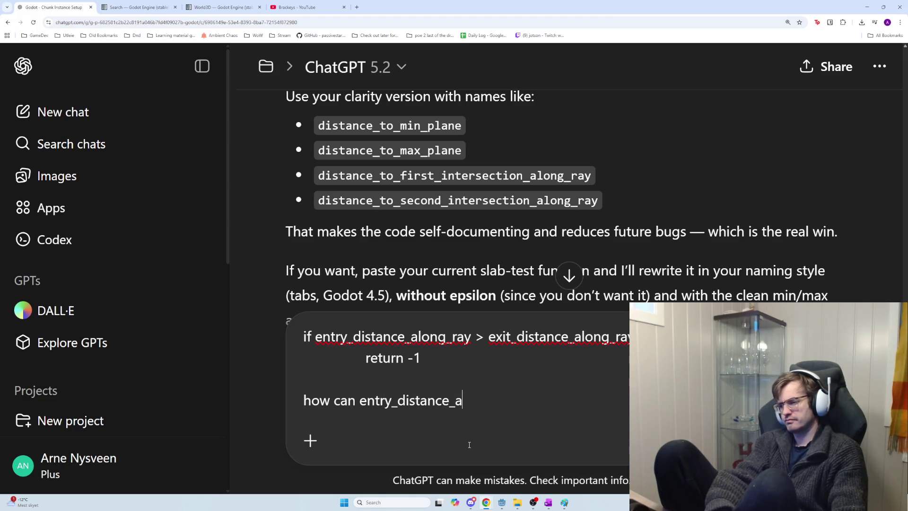
{"action": "key", "text": "BackSpace"}
{"action": "type", "text": "_"}
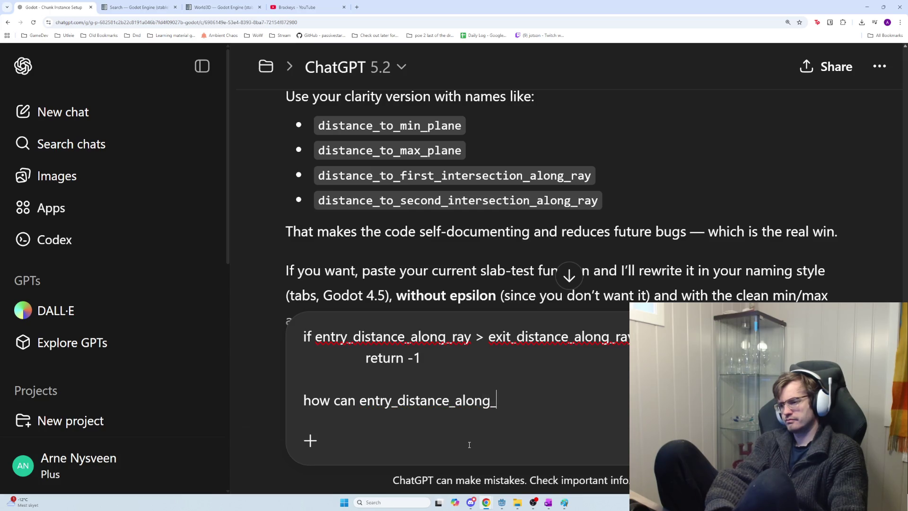
{"action": "type", "text": "ray be larger then"}
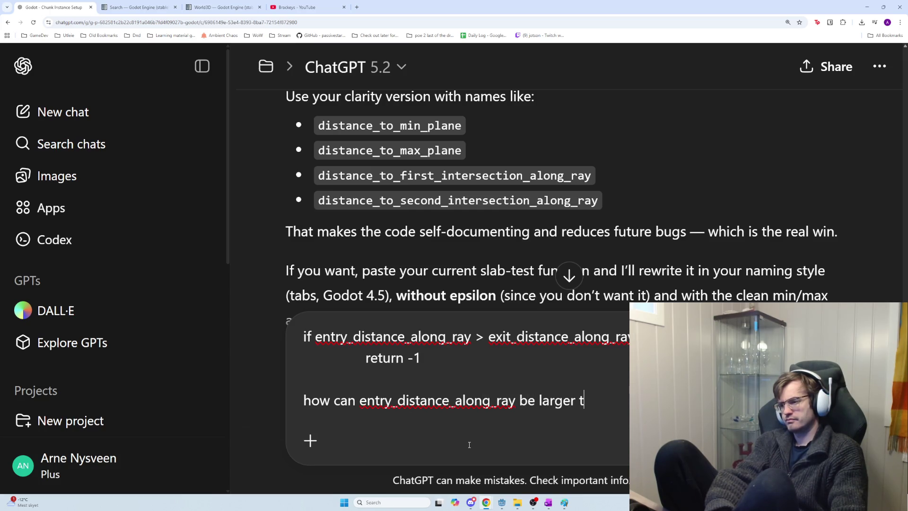
{"action": "key", "text": "BackSpace"}
{"action": "key", "text": "BackSpace"}
{"action": "type", "text": "an exit"}
{"action": "key", "text": "alt+Tab"}
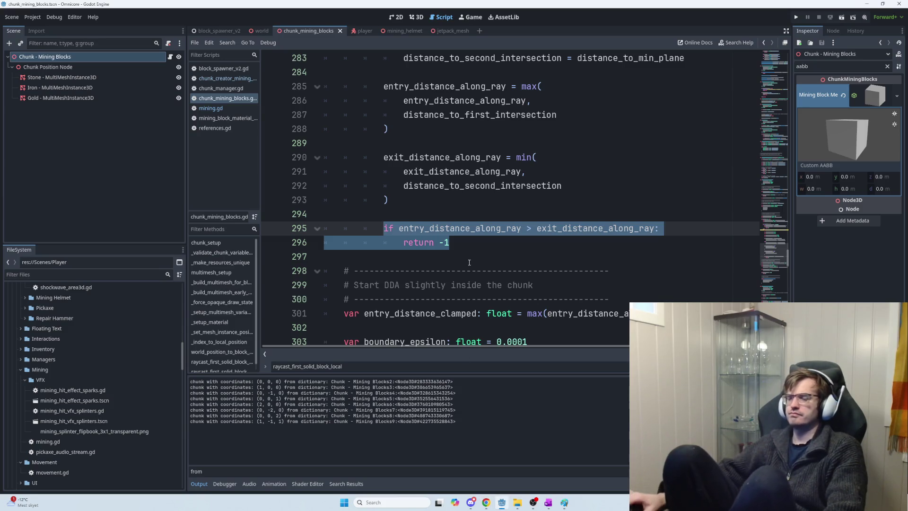
{"action": "scroll", "coordinate": [469, 272], "scroll_direction": "down", "scroll_amount": 2}
{"action": "scroll", "coordinate": [498, 273], "scroll_direction": "down", "scroll_amount": 2}
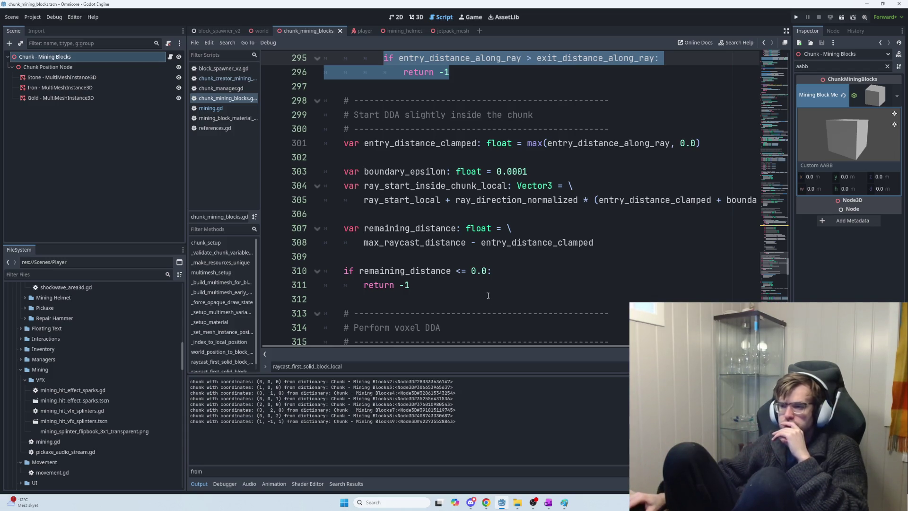
{"action": "mouse_move", "coordinate": [475, 345]}
{"action": "left_mouse_down"}
{"action": "mouse_move", "coordinate": [563, 350]}
{"action": "mouse_move", "coordinate": [467, 347]}
{"action": "left_mouse_up"}
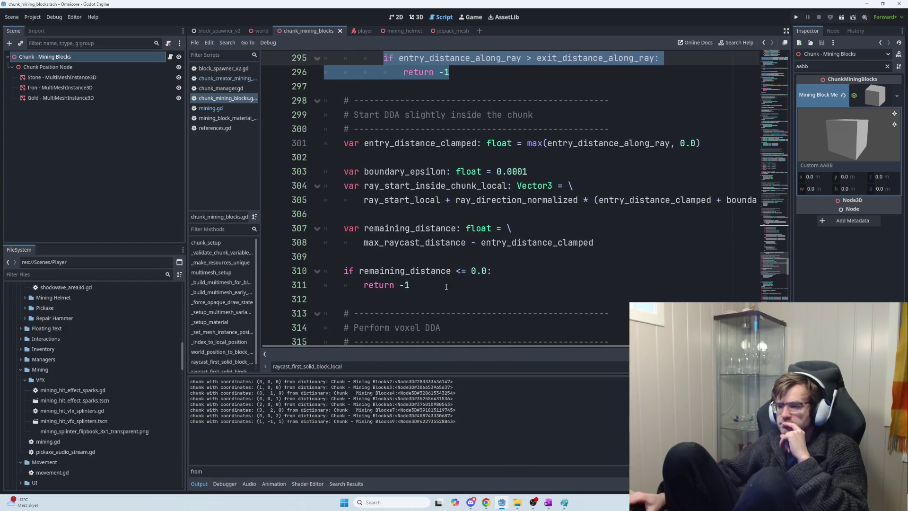
{"action": "scroll", "coordinate": [443, 273], "scroll_direction": "down", "scroll_amount": 1}
{"action": "left_click_drag", "start_coordinate": [364, 200], "coordinate": [602, 205]}
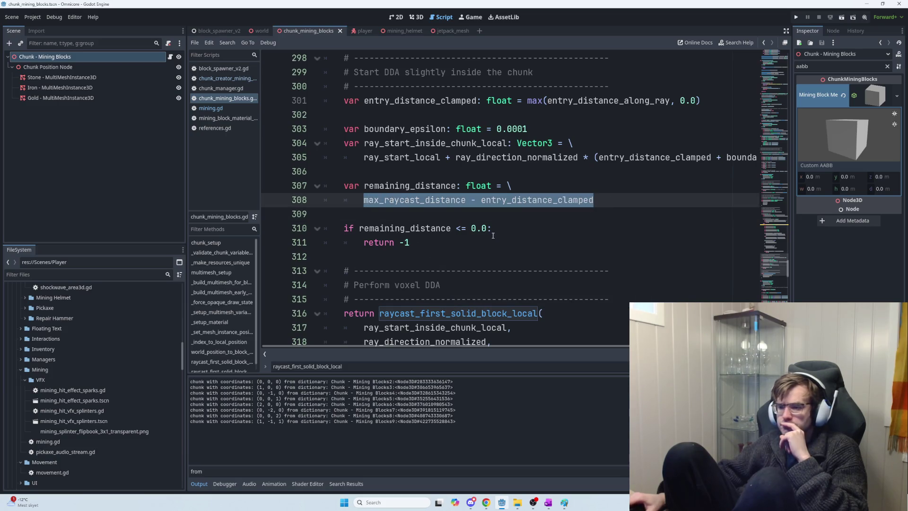
{"action": "scroll", "coordinate": [610, 201], "scroll_direction": "down", "scroll_amount": 2}
{"action": "left_click", "coordinate": [434, 153]}
{"action": "mouse_move", "coordinate": [434, 154]}
{"action": "left_mouse_down"}
{"action": "mouse_move", "coordinate": [355, 133]}
{"action": "mouse_move", "coordinate": [341, 142]}
{"action": "left_mouse_up"}
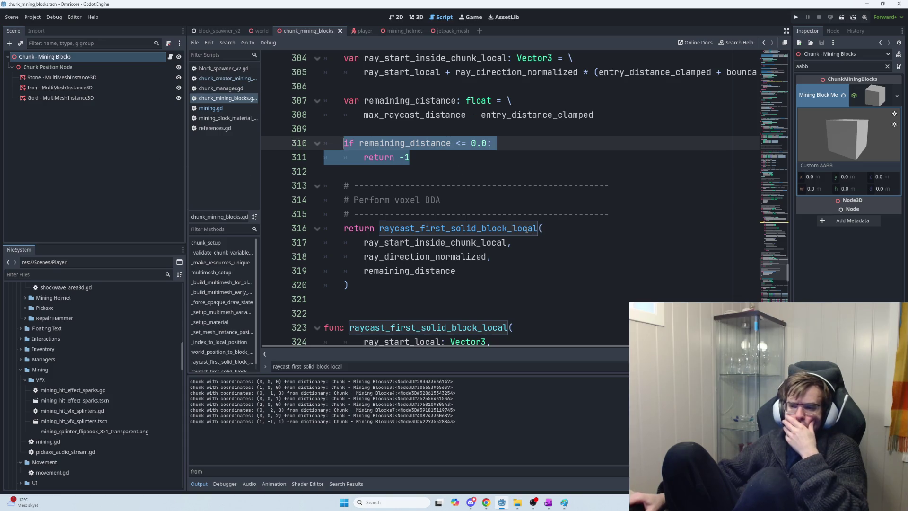
{"action": "scroll", "coordinate": [525, 229], "scroll_direction": "down", "scroll_amount": 2}
{"action": "scroll", "coordinate": [525, 229], "scroll_direction": "down", "scroll_amount": 1}
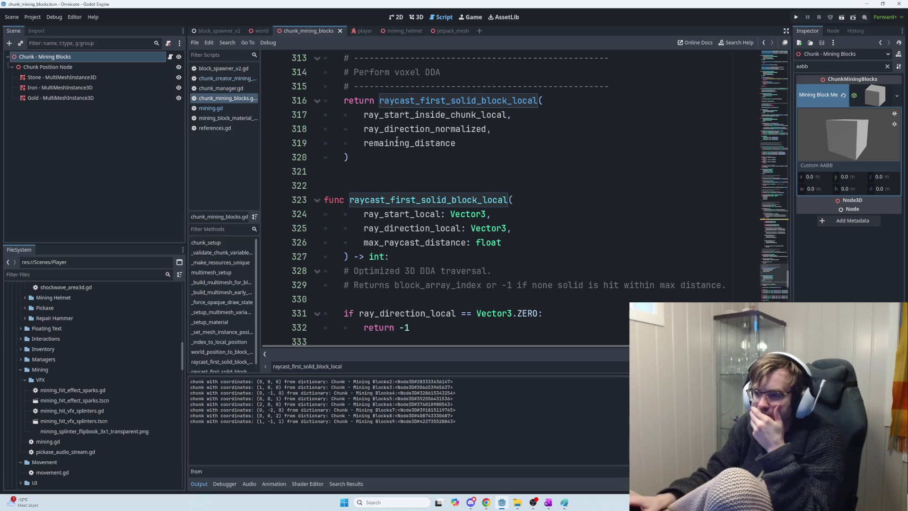
{"action": "scroll", "coordinate": [396, 140], "scroll_direction": "up", "scroll_amount": 3}
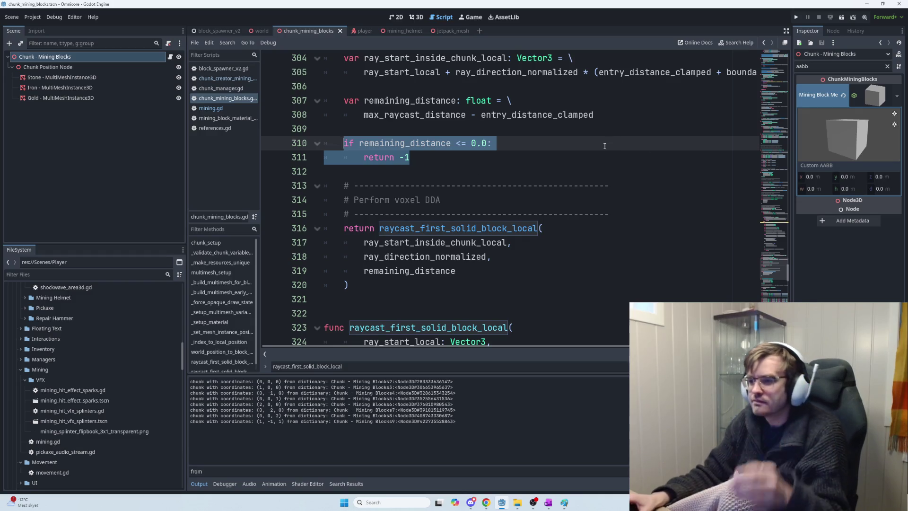
{"action": "key", "text": "alt+Tab"}
Highlight the sentence about the ray being inside the box in ChatGPT's answer
{"action": "scroll", "coordinate": [623, 153], "scroll_direction": "up", "scroll_amount": 15}
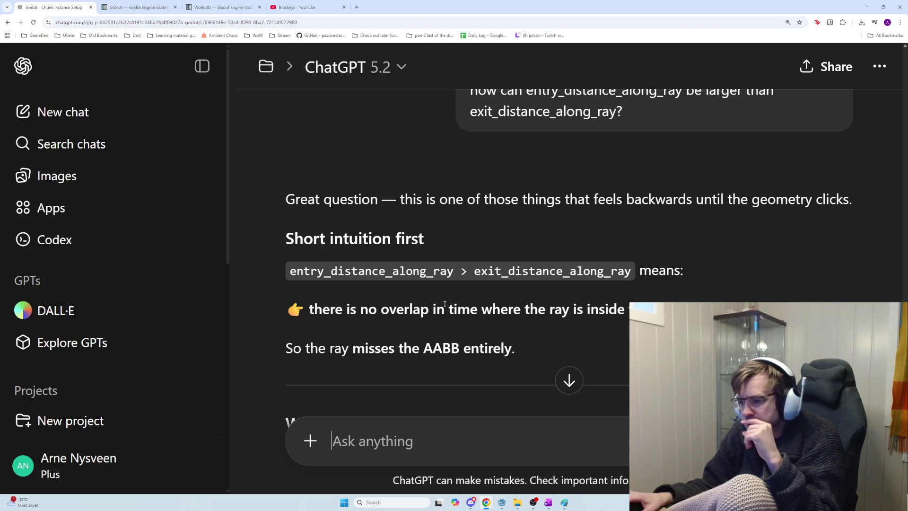
{"action": "left_click_drag", "start_coordinate": [409, 310], "coordinate": [677, 303]}
{"action": "scroll", "coordinate": [624, 320], "scroll_direction": "down", "scroll_amount": 1}
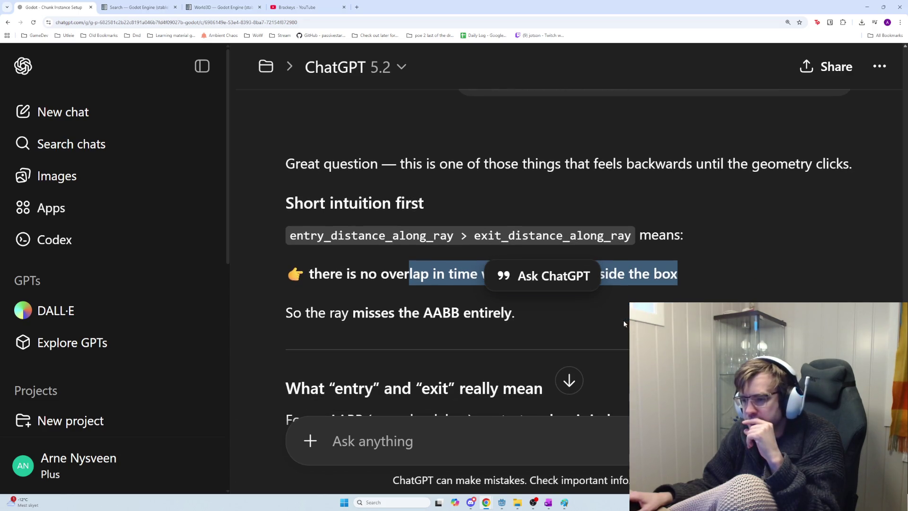
{"action": "left_click", "coordinate": [561, 323]}
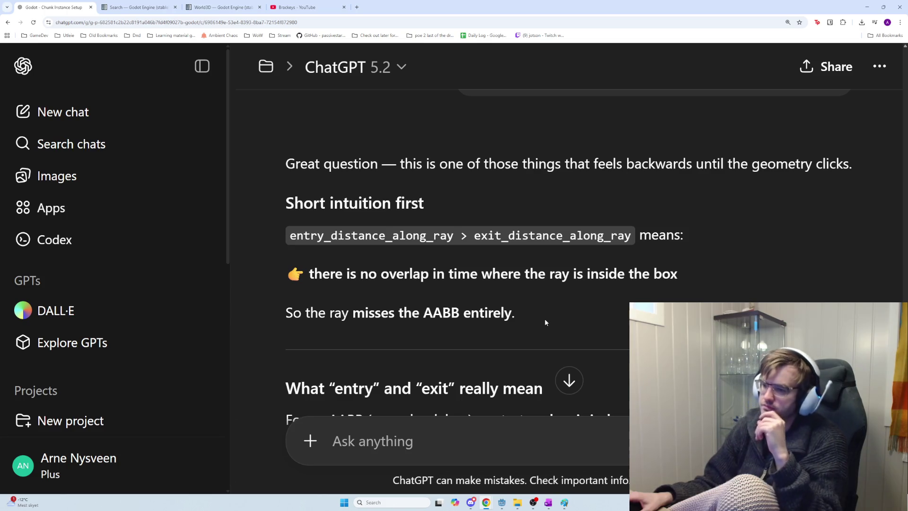
Scroll to 'Why entry can become larger than exit' and highlight its explanation
{"action": "scroll", "coordinate": [536, 336], "scroll_direction": "down", "scroll_amount": 2}
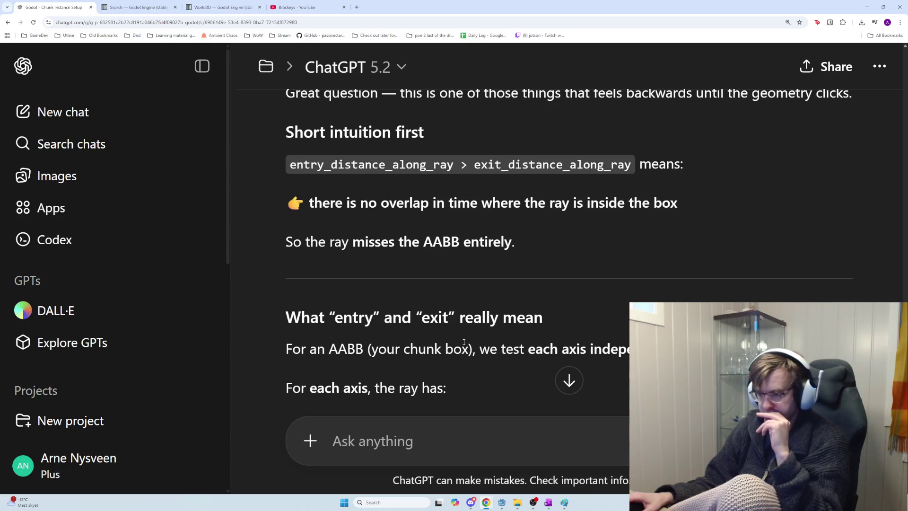
{"action": "scroll", "coordinate": [435, 344], "scroll_direction": "down", "scroll_amount": 1}
{"action": "scroll", "coordinate": [435, 344], "scroll_direction": "down", "scroll_amount": 1}
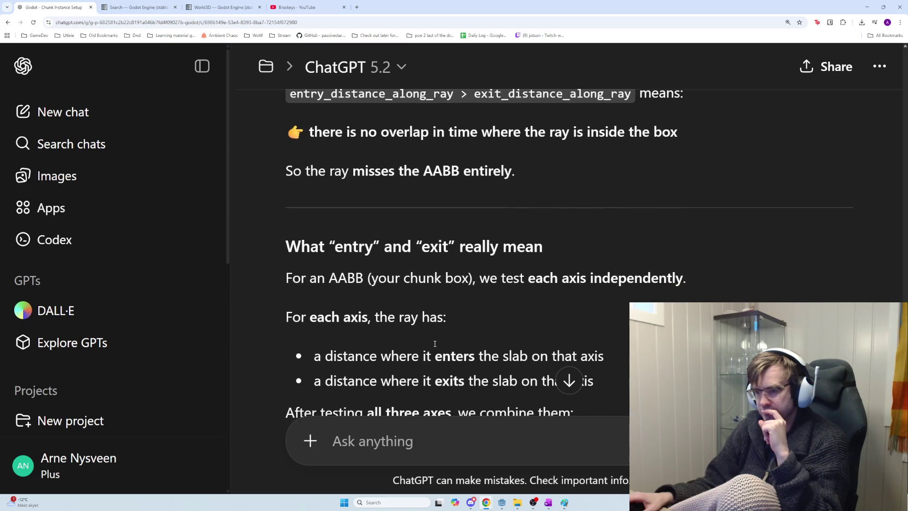
{"action": "scroll", "coordinate": [434, 344], "scroll_direction": "down", "scroll_amount": 1}
{"action": "scroll", "coordinate": [435, 344], "scroll_direction": "down", "scroll_amount": 1}
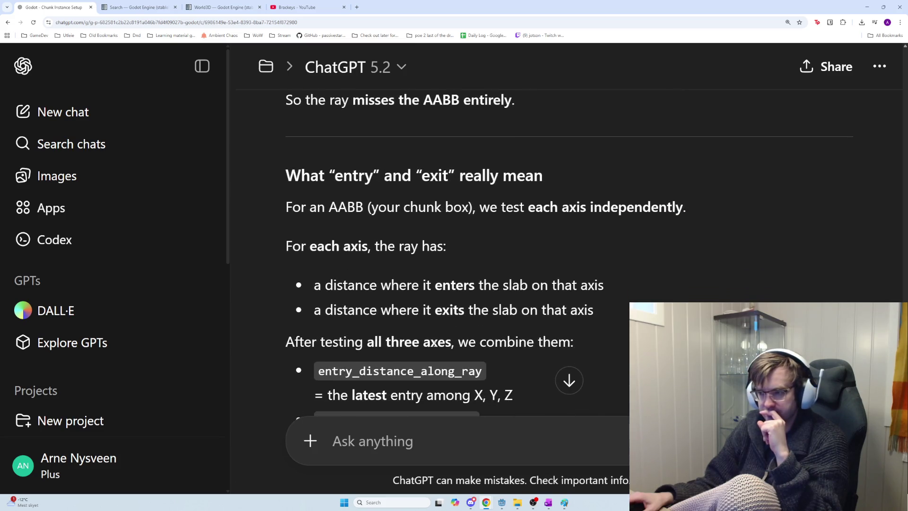
{"action": "scroll", "coordinate": [433, 343], "scroll_direction": "down", "scroll_amount": 1}
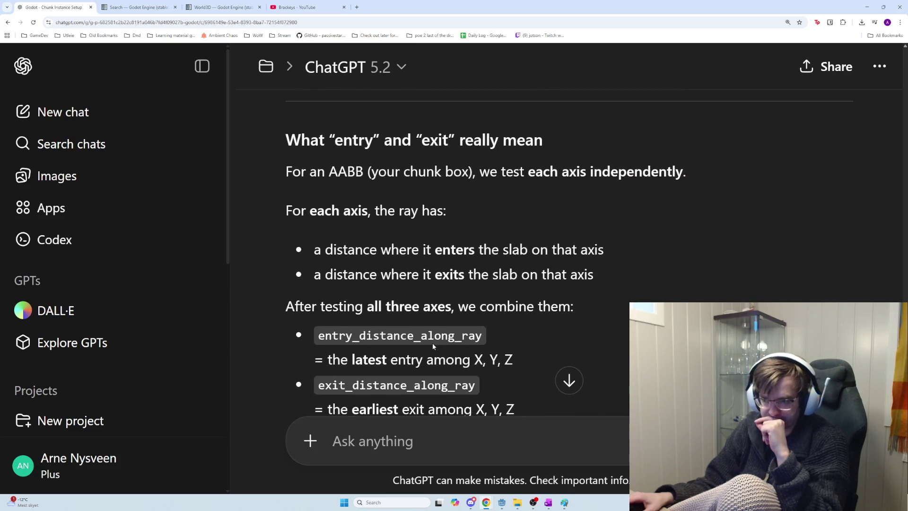
{"action": "scroll", "coordinate": [432, 343], "scroll_direction": "down", "scroll_amount": 1}
{"action": "scroll", "coordinate": [432, 342], "scroll_direction": "down", "scroll_amount": 1}
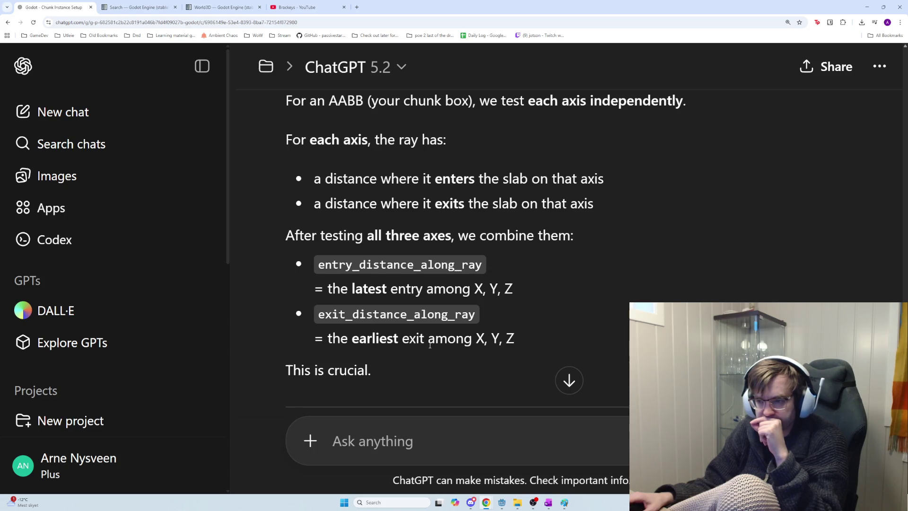
{"action": "scroll", "coordinate": [430, 345], "scroll_direction": "down", "scroll_amount": 1}
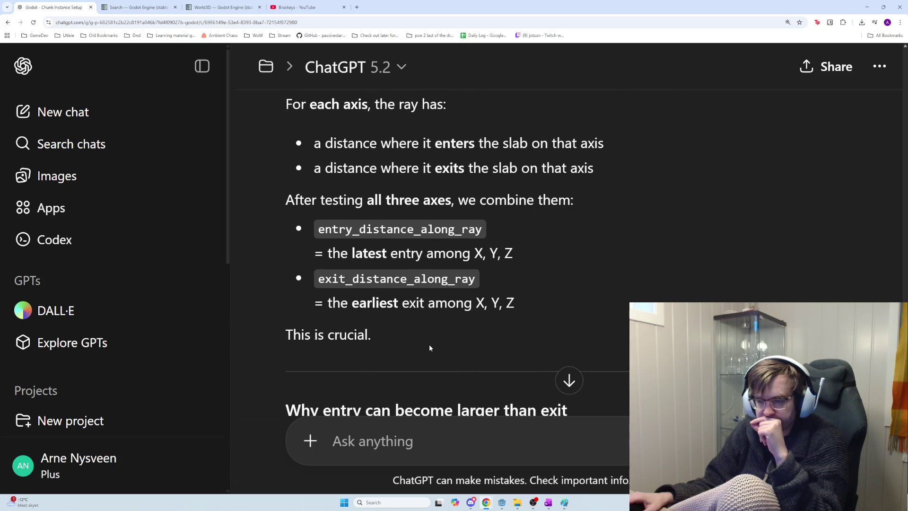
{"action": "scroll", "coordinate": [430, 348], "scroll_direction": "down", "scroll_amount": 2}
{"action": "scroll", "coordinate": [430, 347], "scroll_direction": "down", "scroll_amount": 1}
{"action": "scroll", "coordinate": [429, 347], "scroll_direction": "down", "scroll_amount": 1}
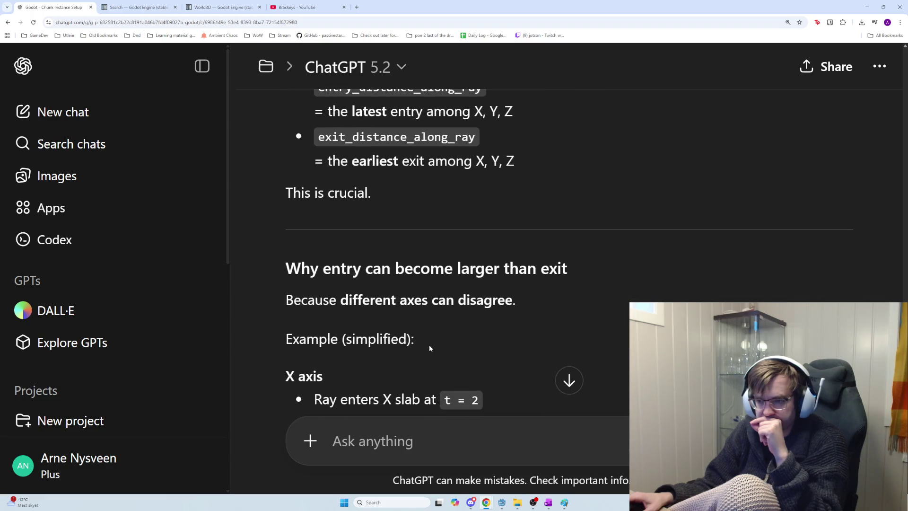
{"action": "left_click_drag", "start_coordinate": [284, 274], "coordinate": [540, 309]}
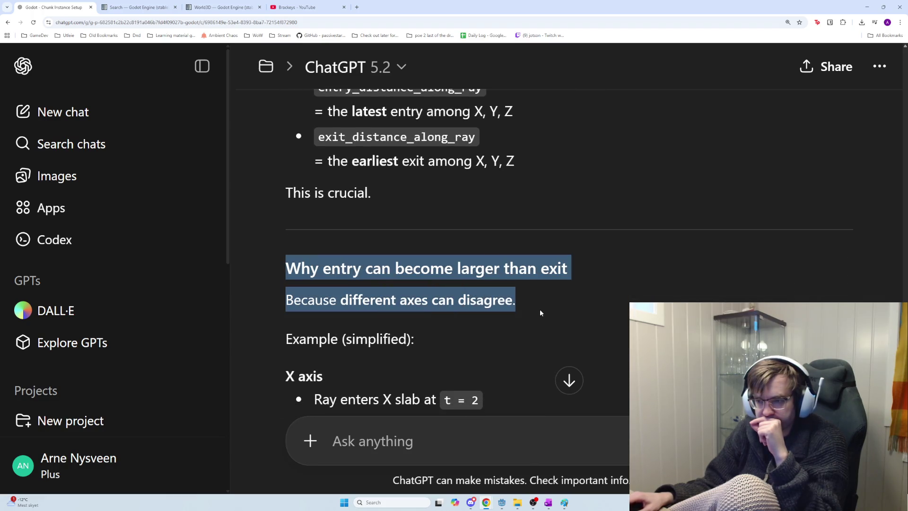